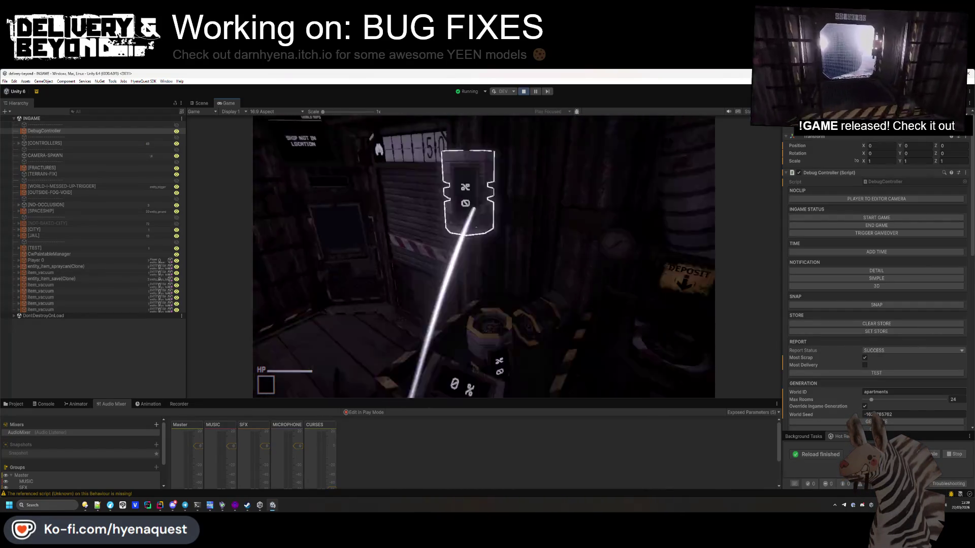
# - Leave the running Unity game and bring up SoundController.cs in Rider
pyautogui.press('super')
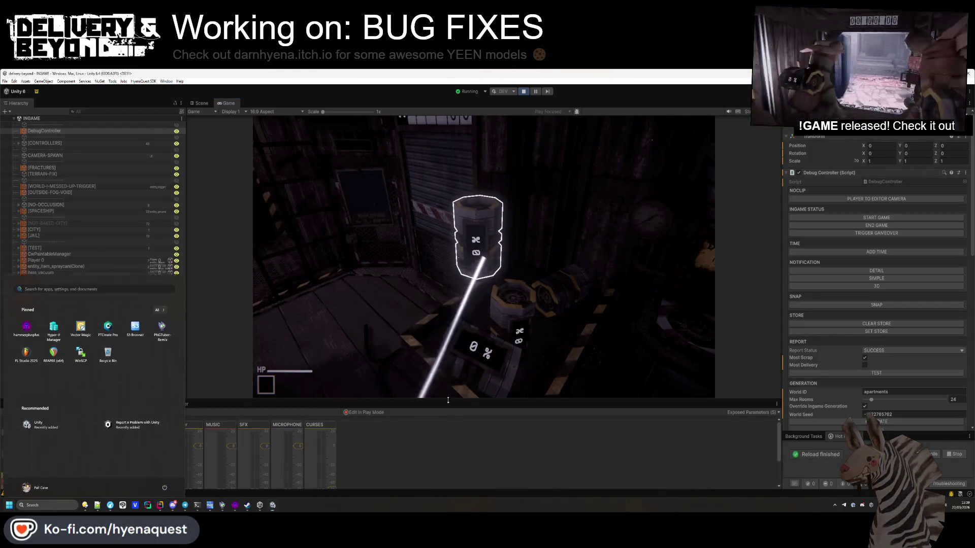
pyautogui.click(447, 402)
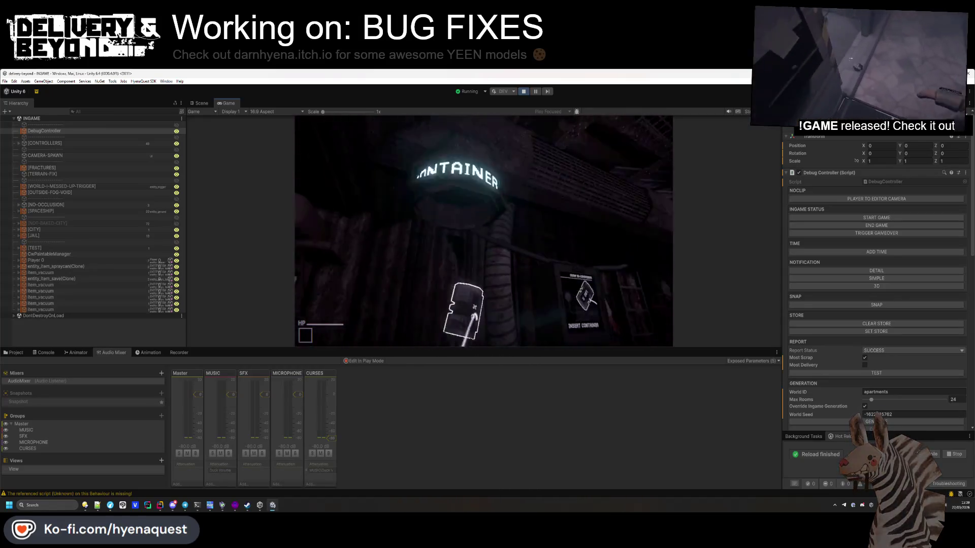
pyautogui.hotkey('alt', 'Tab')
pyautogui.hotkey('alt', 'Tab')
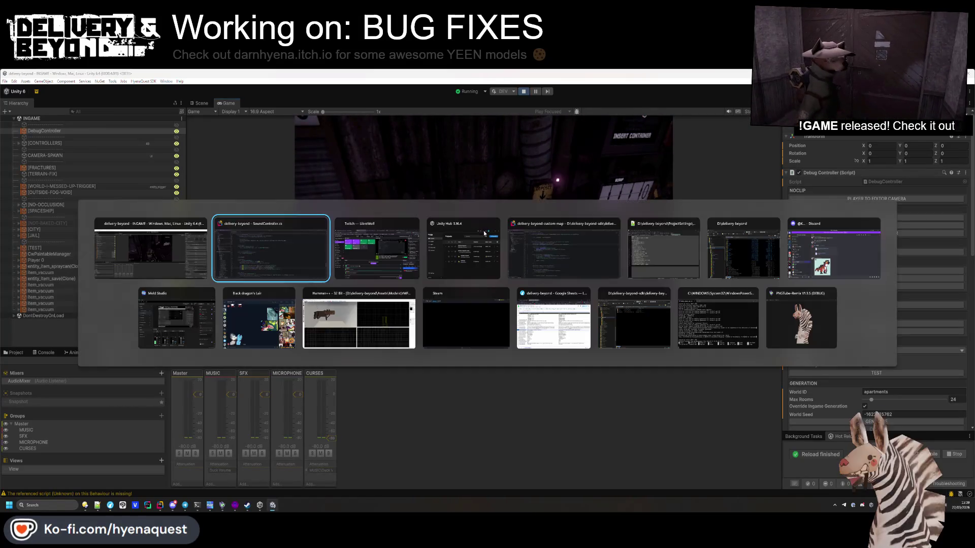
pyautogui.press('Escape')
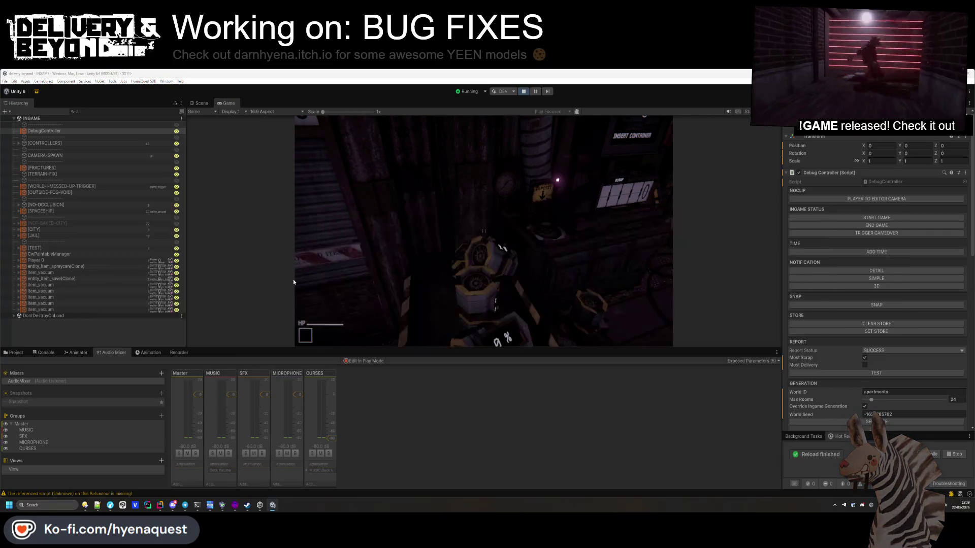
pyautogui.hotkey('alt', 'Tab')
pyautogui.scroll(-2, 423, 285)
# - Delete line 212's data.mixer.ToString() argument, then undo to restore it
pyautogui.click(358, 398)
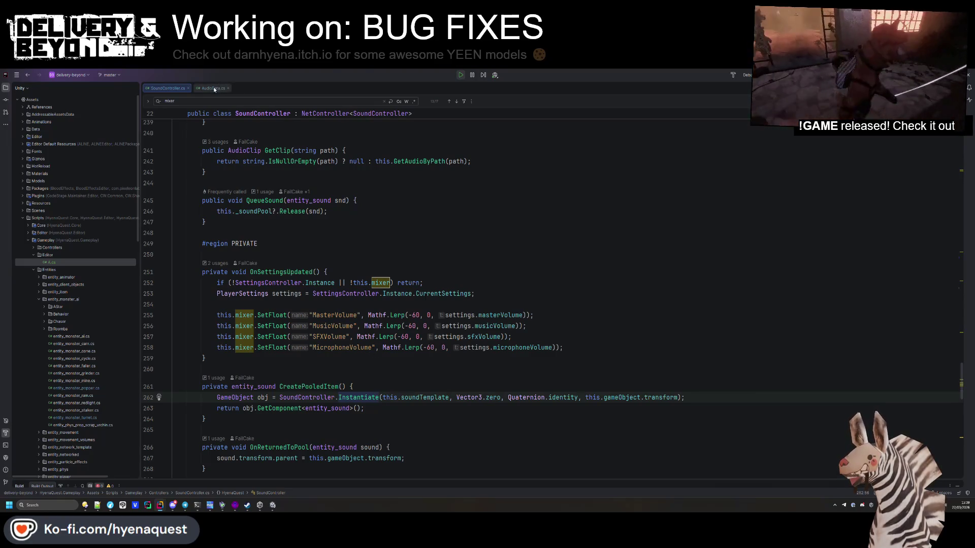
pyautogui.scroll(-7, 293, 318)
pyautogui.scroll(-15, 294, 319)
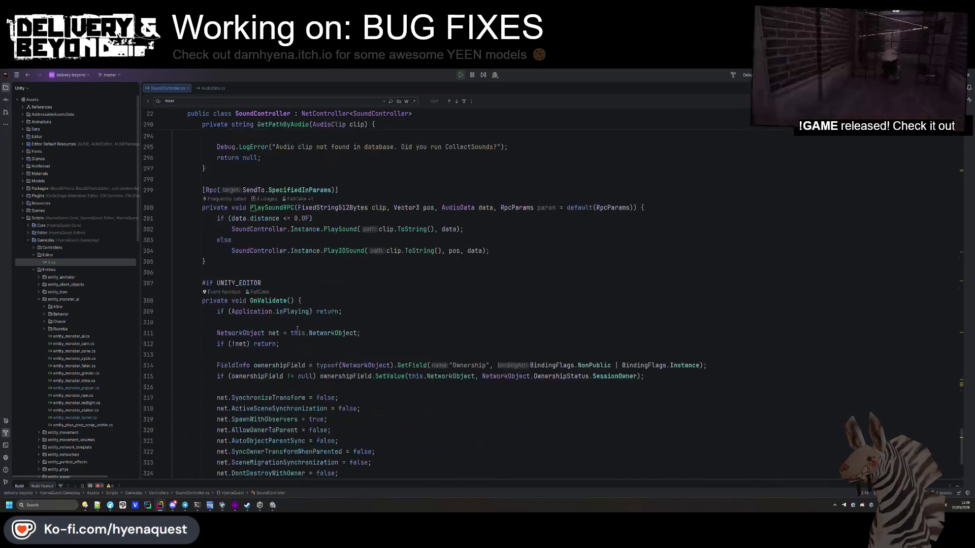
pyautogui.scroll(14, 304, 318)
pyautogui.scroll(20, 304, 318)
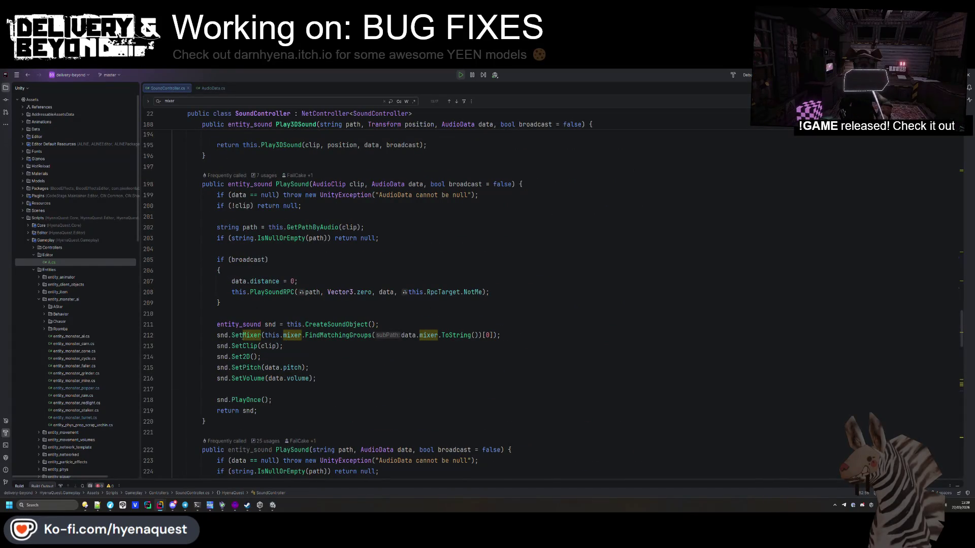
pyautogui.moveTo(401, 335); pyautogui.dragTo(482, 335)
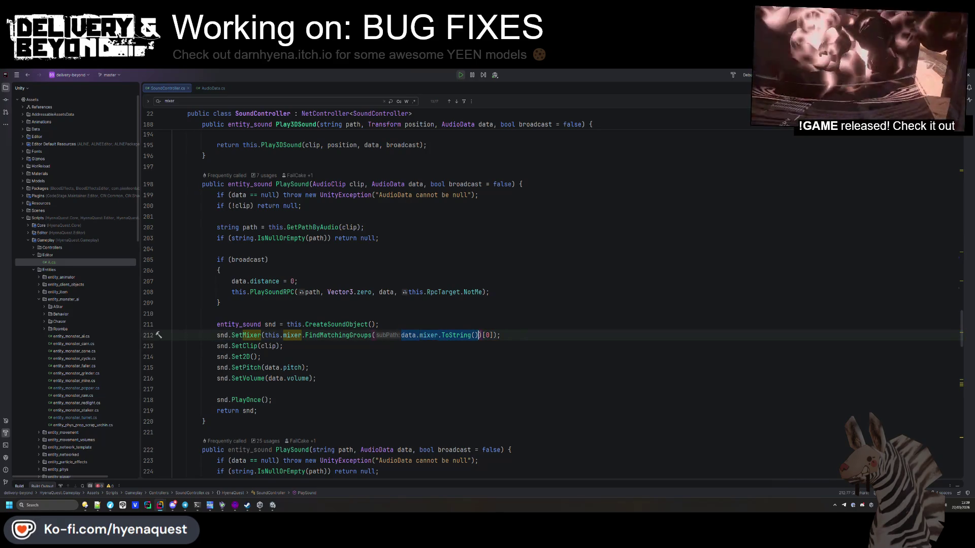
pyautogui.press('BackSpace')
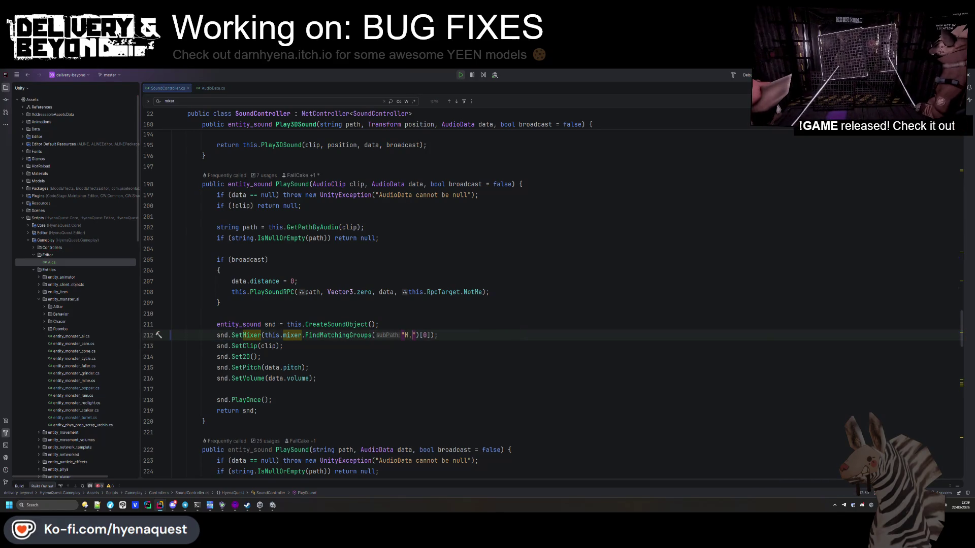
pyautogui.hotkey('ctrl', 'z')
pyautogui.hotkey('ctrl', 'z')
pyautogui.press('Up')
pyautogui.press('Up')
pyautogui.press('Up')
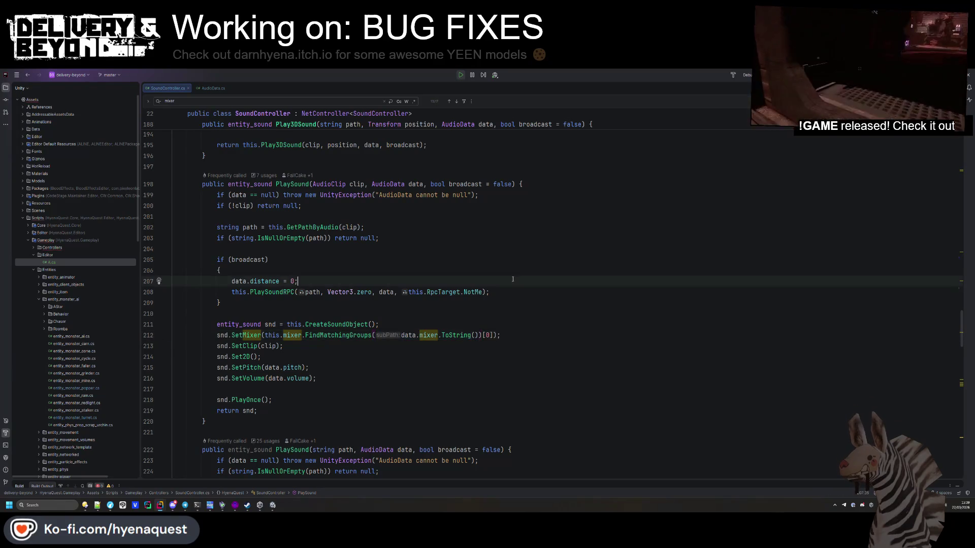
# - Replace line 167's ToString() mixer argument with a "Music" string literal, then hot-reload in Unity
pyautogui.scroll(2, 429, 378)
pyautogui.click(428, 400)
pyautogui.click(410, 422)
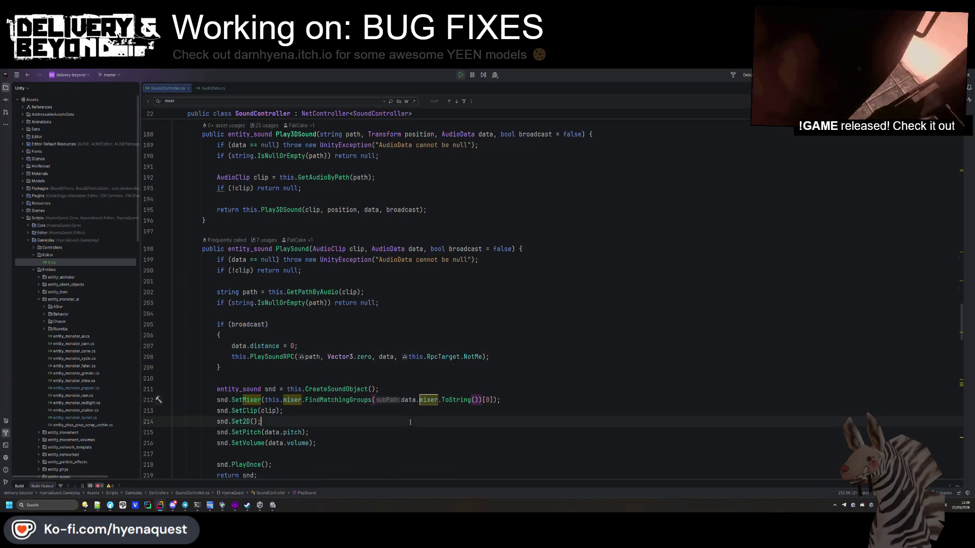
pyautogui.scroll(8, 410, 405)
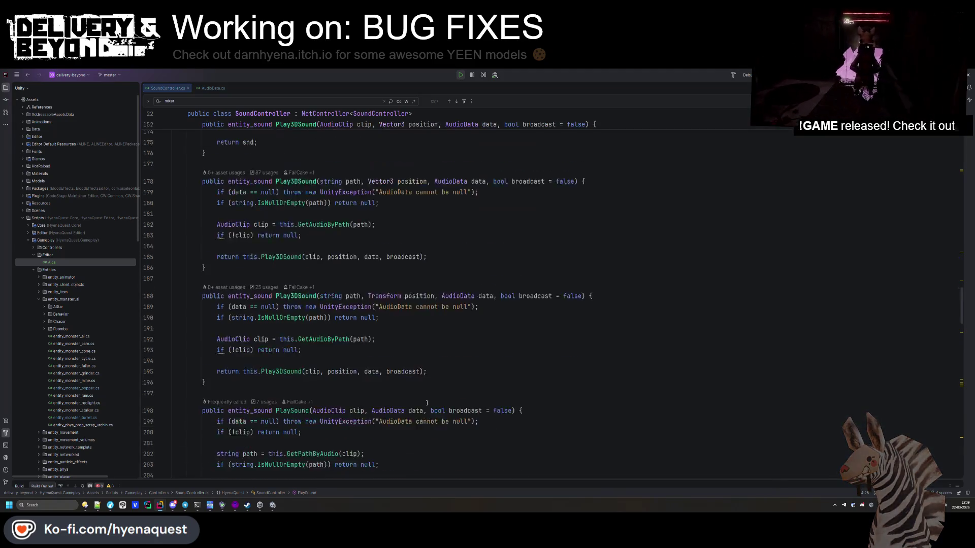
pyautogui.scroll(7, 410, 405)
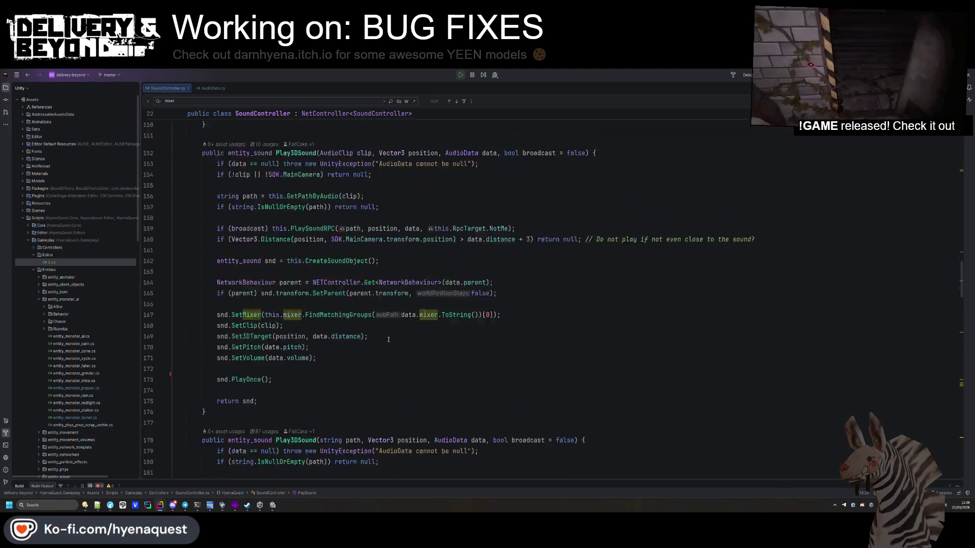
pyautogui.click(475, 379)
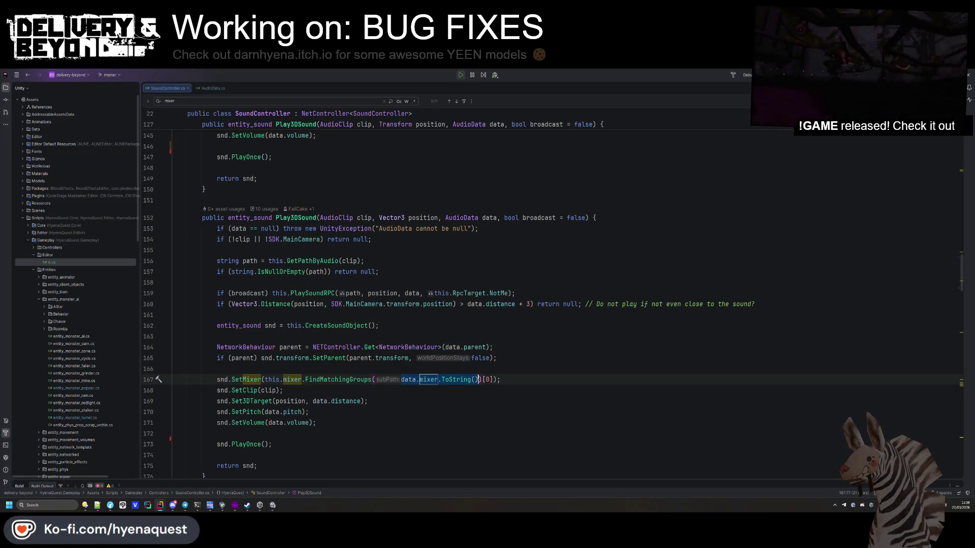
pyautogui.write('"Music')
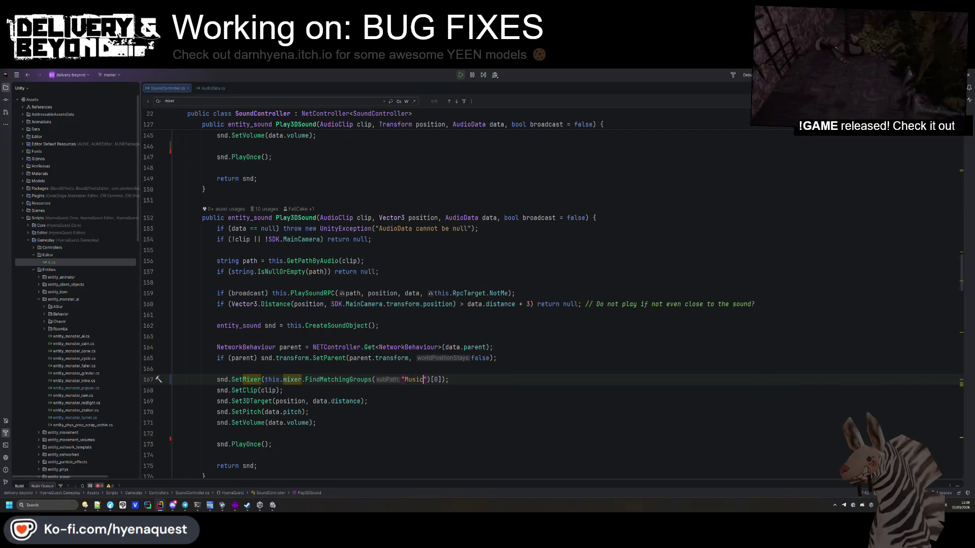
pyautogui.hotkey('alt', 'Tab')
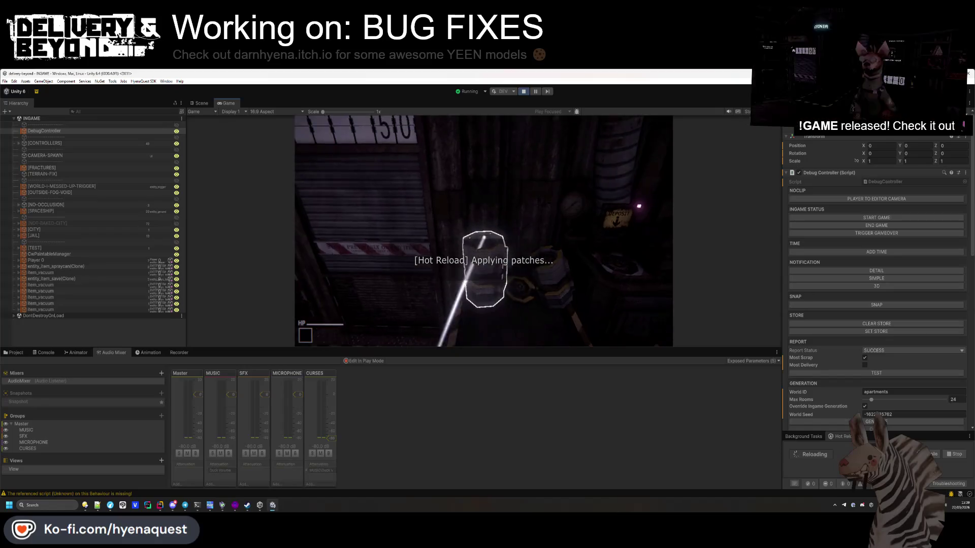
# - Change the mixer literal to "MUSIC" and hot-reload it in the running game
pyautogui.hotkey('alt', 'Tab')
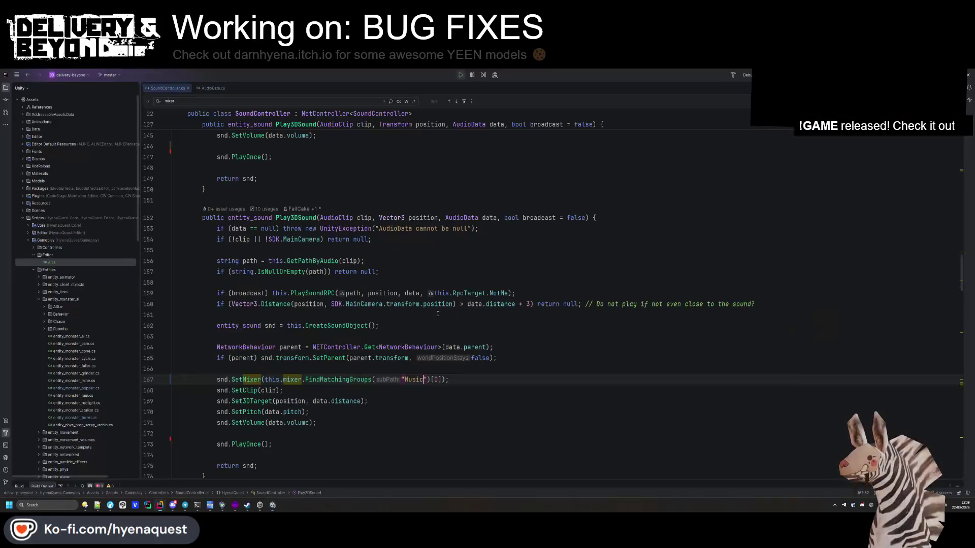
pyautogui.write('MUSIC')
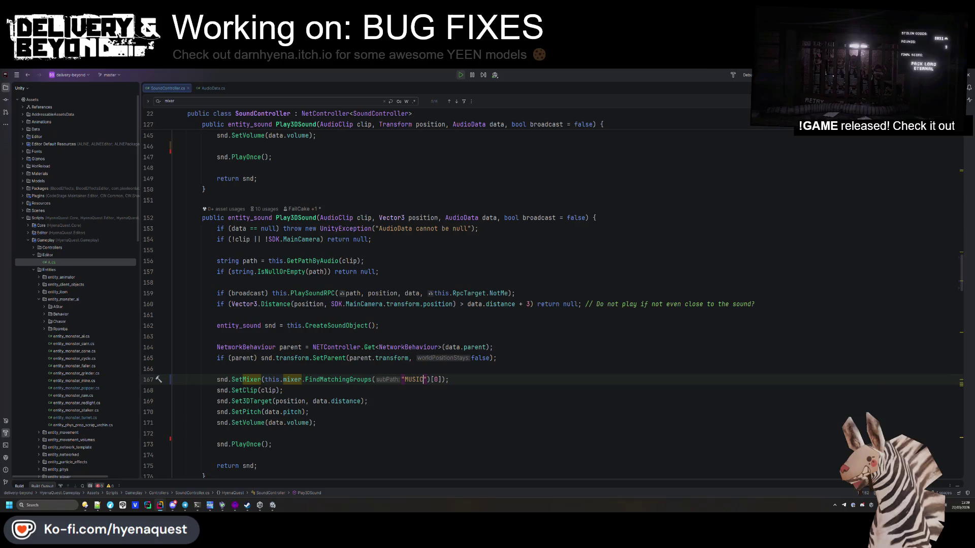
pyautogui.hotkey('alt', 'Tab')
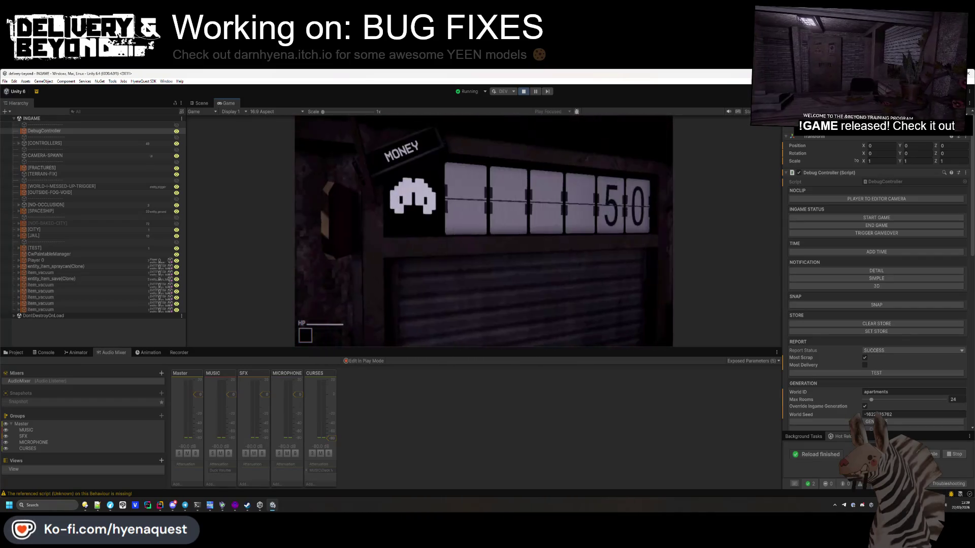
# - Revert line 167's "MUSIC" literal to data.mixer.ToString()
pyautogui.hotkey('alt', 'Tab')
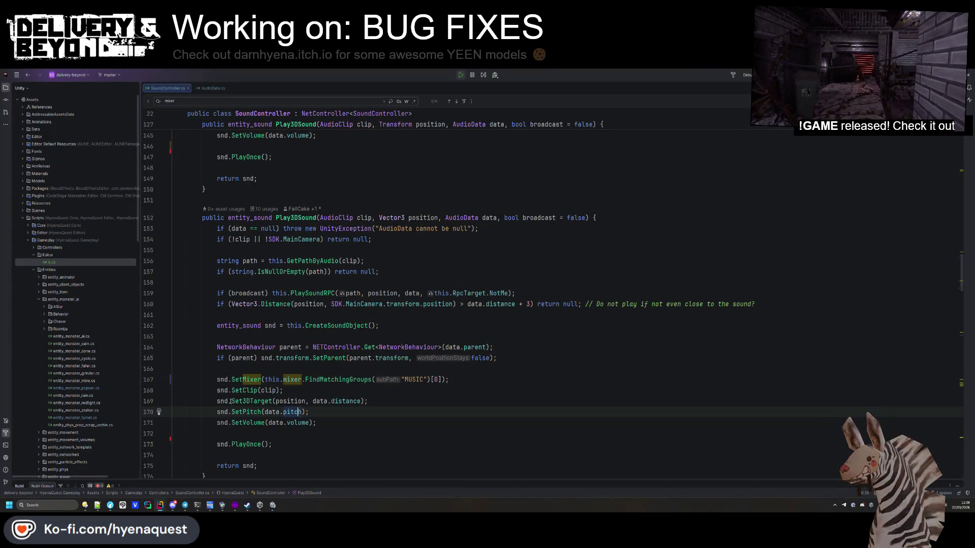
pyautogui.moveTo(260, 401)
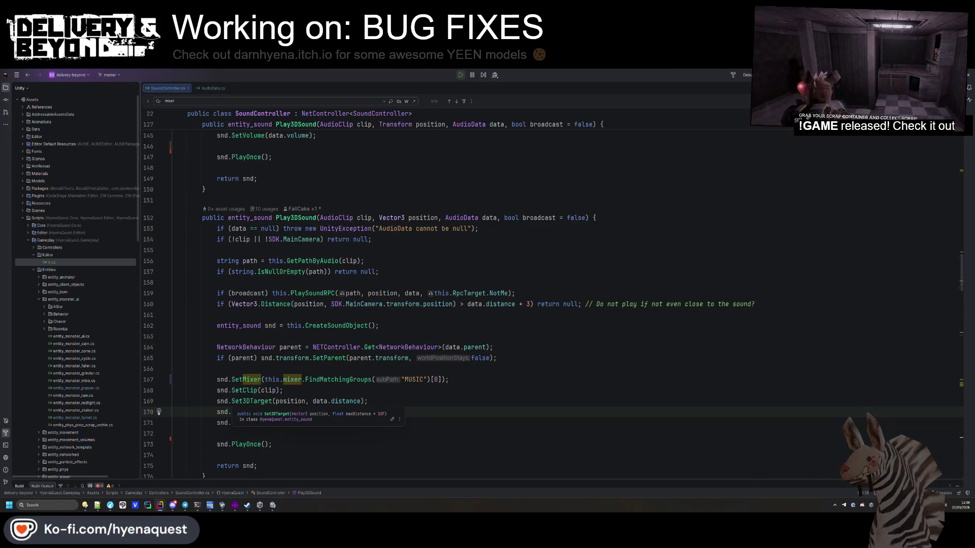
pyautogui.click(441, 380)
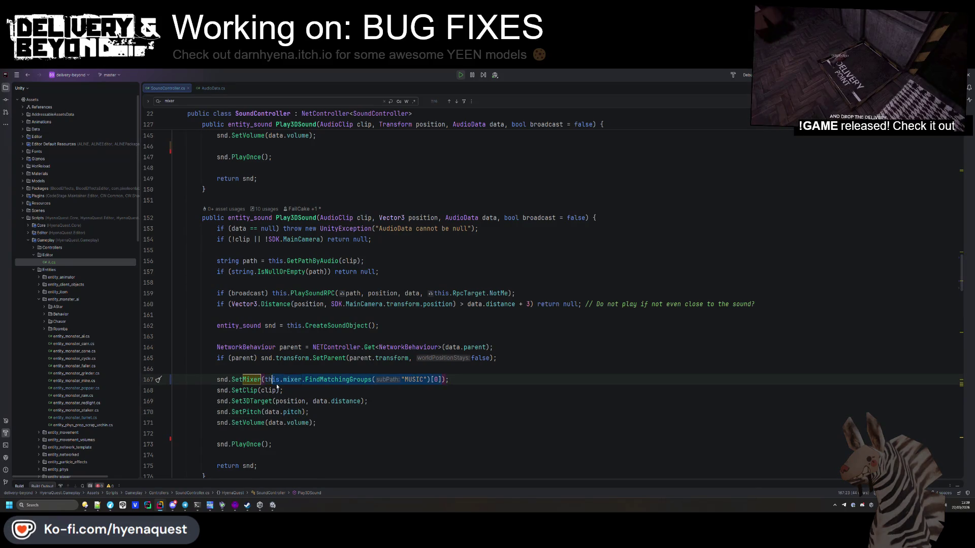
pyautogui.moveTo(401, 379); pyautogui.dragTo(428, 379)
pyautogui.write('data.mixer.ToString()')
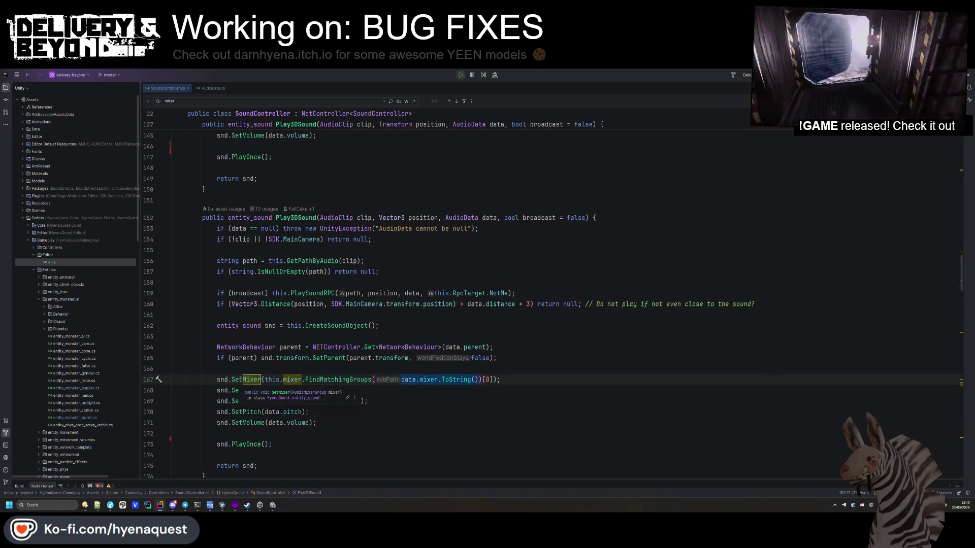
# - Add this._speaker.spatialize = false; to Awake() in entity_sound.cs
pyautogui.keyDown('ctrl'); pyautogui.click(241, 380); pyautogui.keyUp('ctrl')
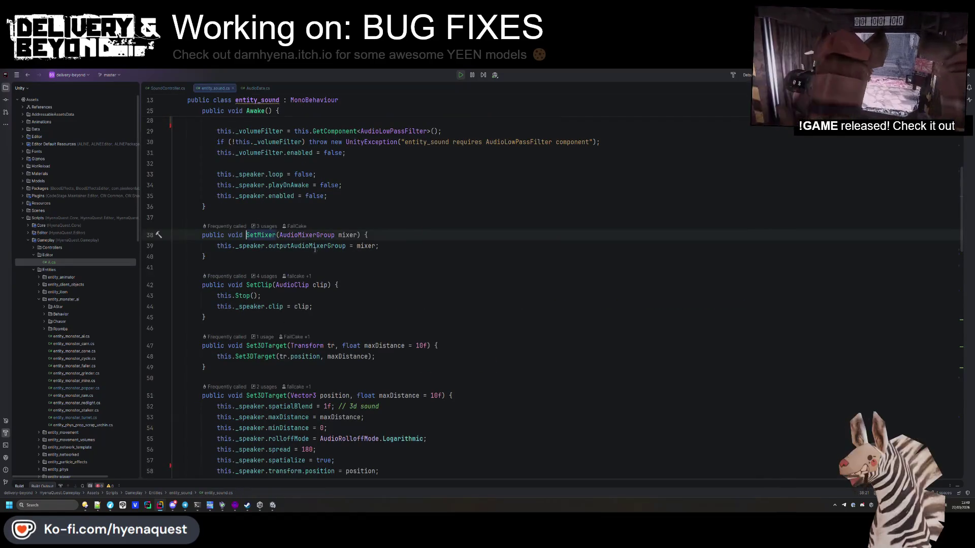
pyautogui.moveTo(325, 246)
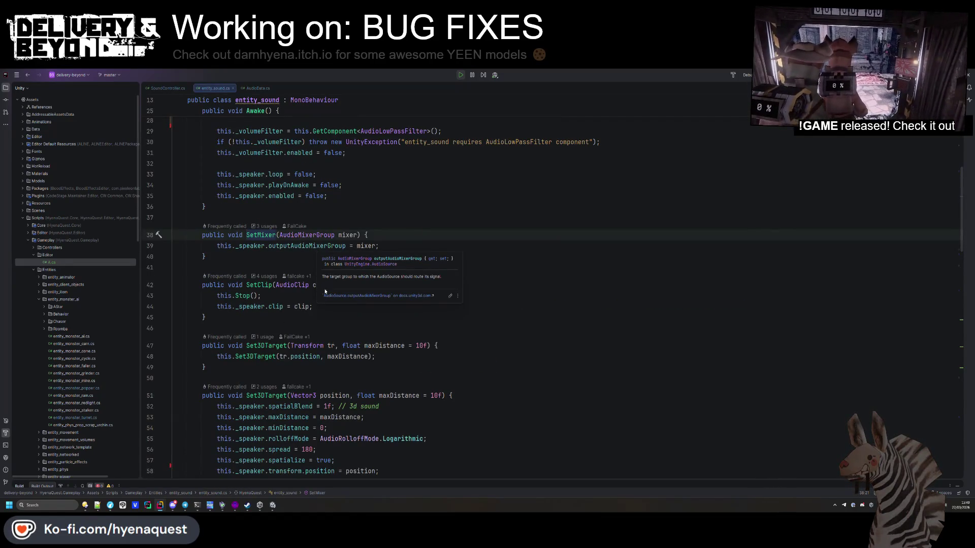
pyautogui.scroll(-3, 394, 381)
pyautogui.scroll(4, 395, 380)
pyautogui.scroll(8, 394, 380)
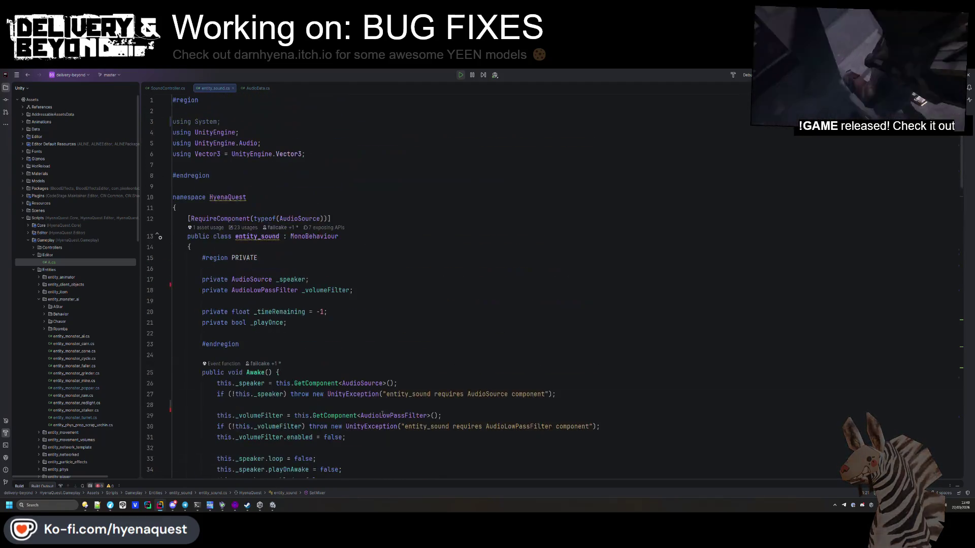
pyautogui.scroll(-3, 386, 386)
pyautogui.click(372, 384)
pyautogui.press('Return')
pyautogui.write('this')
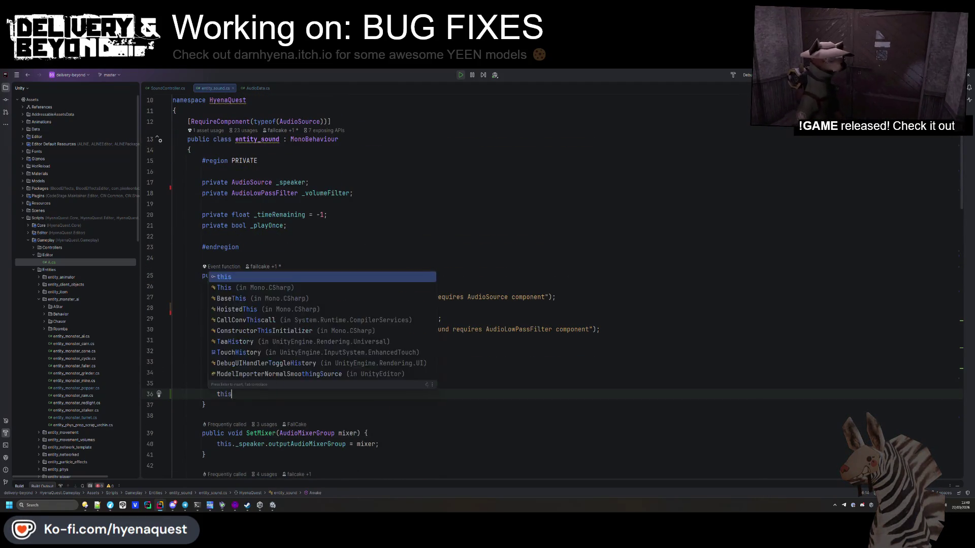
pyautogui.write('.+s_sloea')
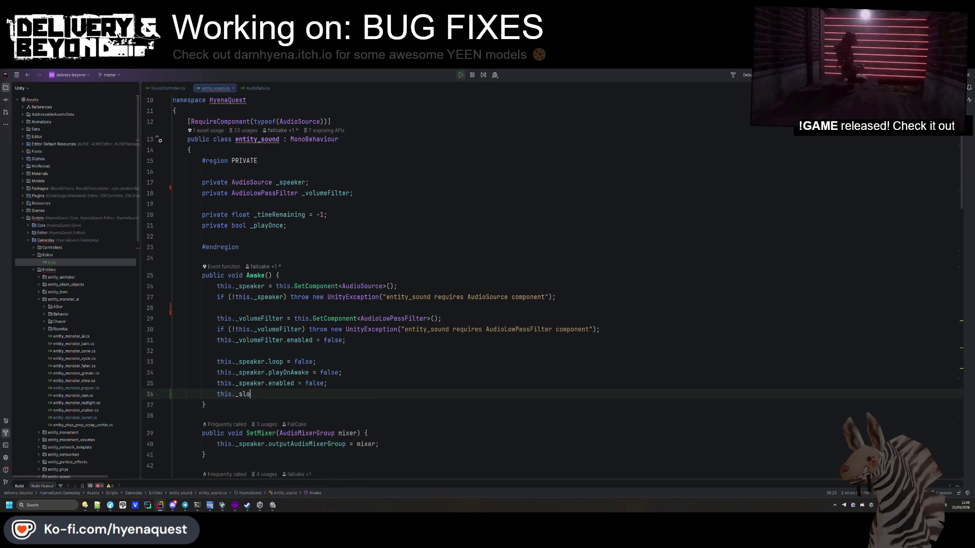
pyautogui.press('BackSpace')
pyautogui.write('peaker.spa')
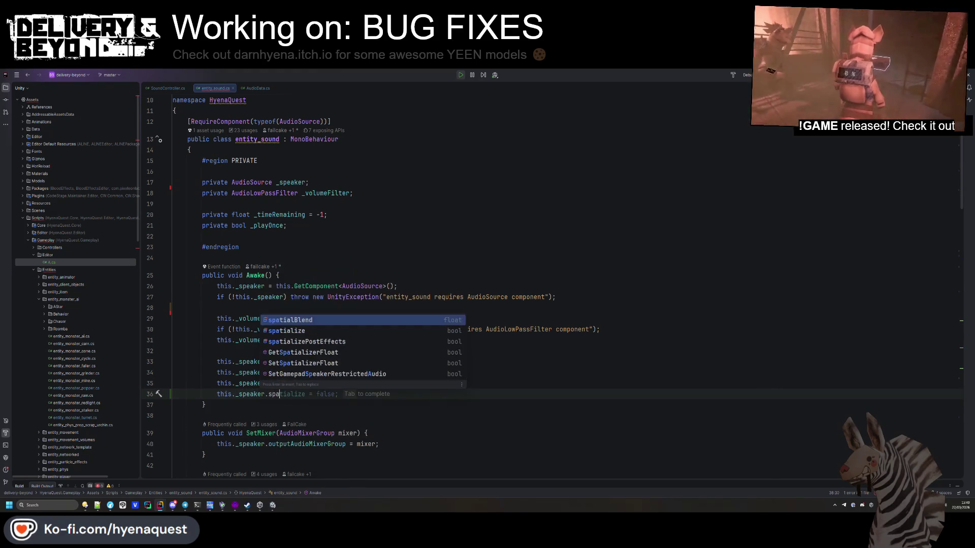
pyautogui.press('Down')
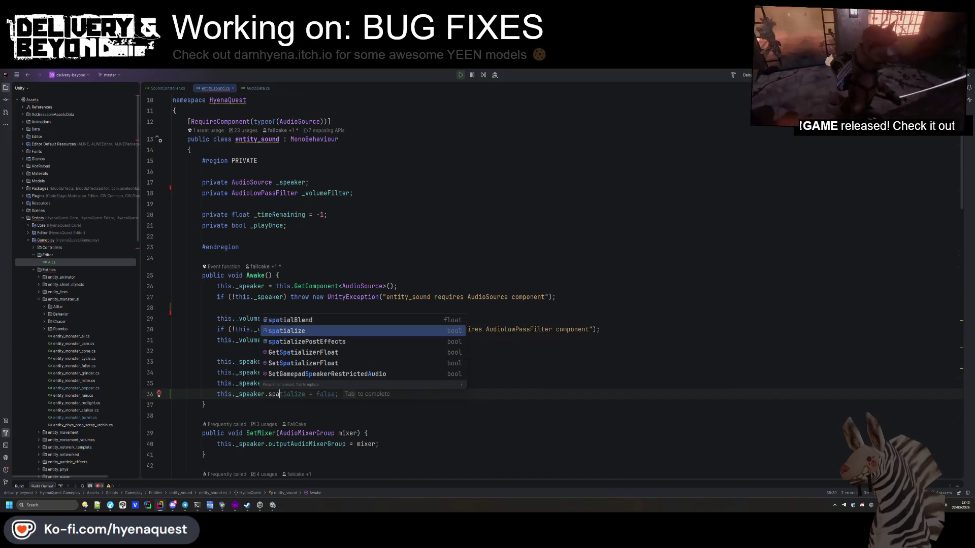
pyautogui.press('Tab')
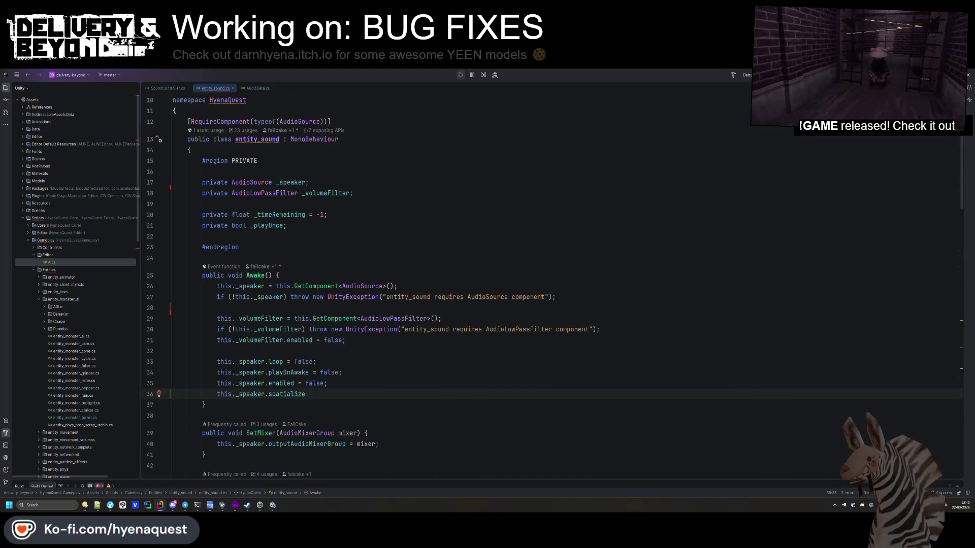
pyautogui.write('= false;')
pyautogui.press('Return')
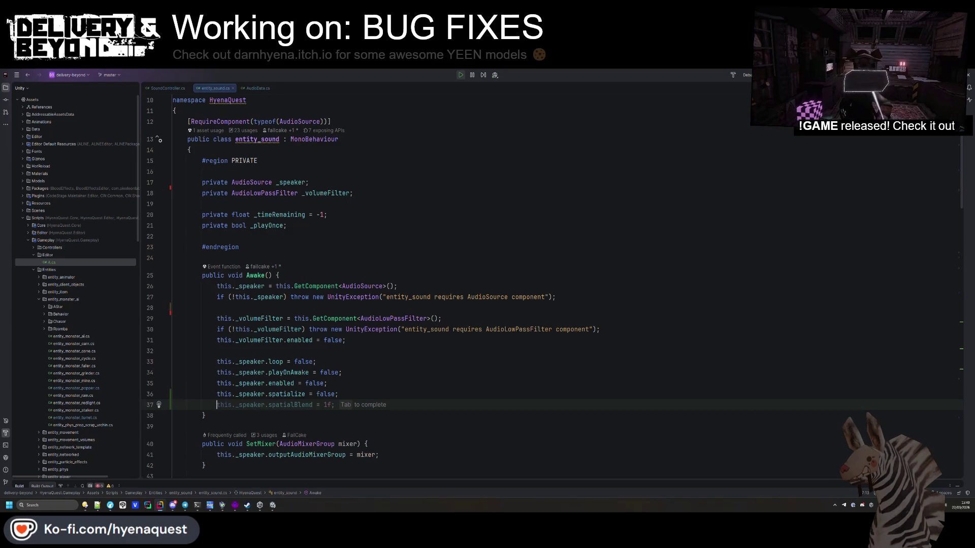
# - Add this._speaker.spatializePostEffects = false; plus a blank line, then hot-reload in Unity
pyautogui.write('this._spe')
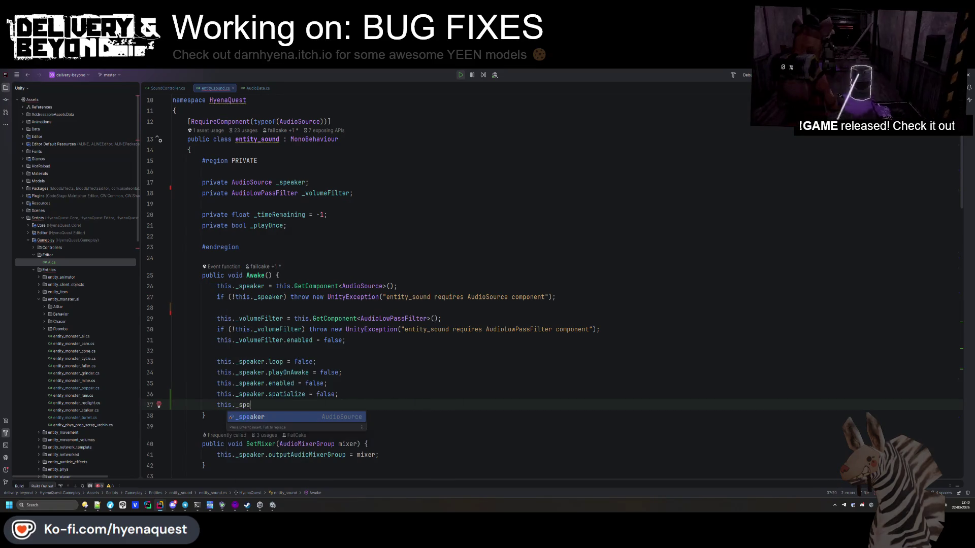
pyautogui.press('Tab')
pyautogui.write('.spa')
pyautogui.press('Down')
pyautogui.press('Down')
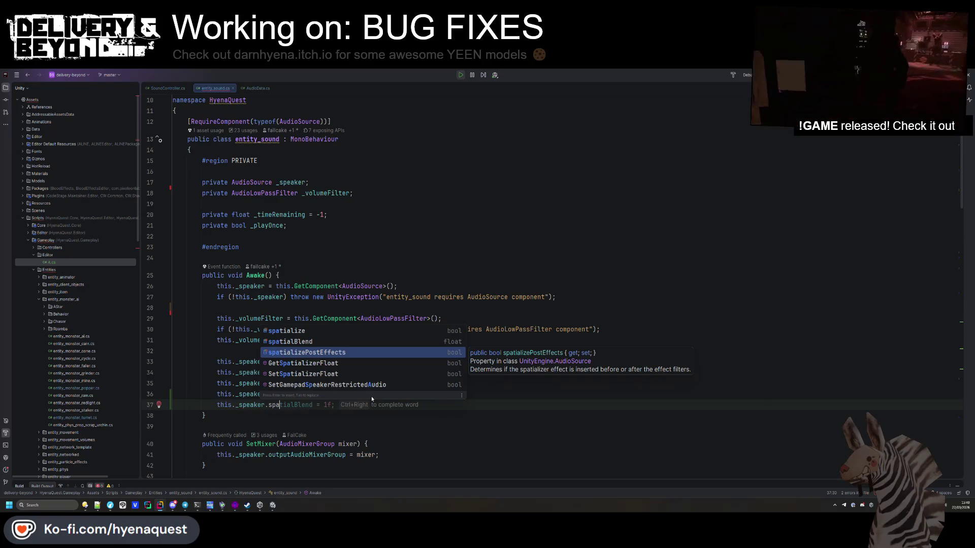
pyautogui.press('Return')
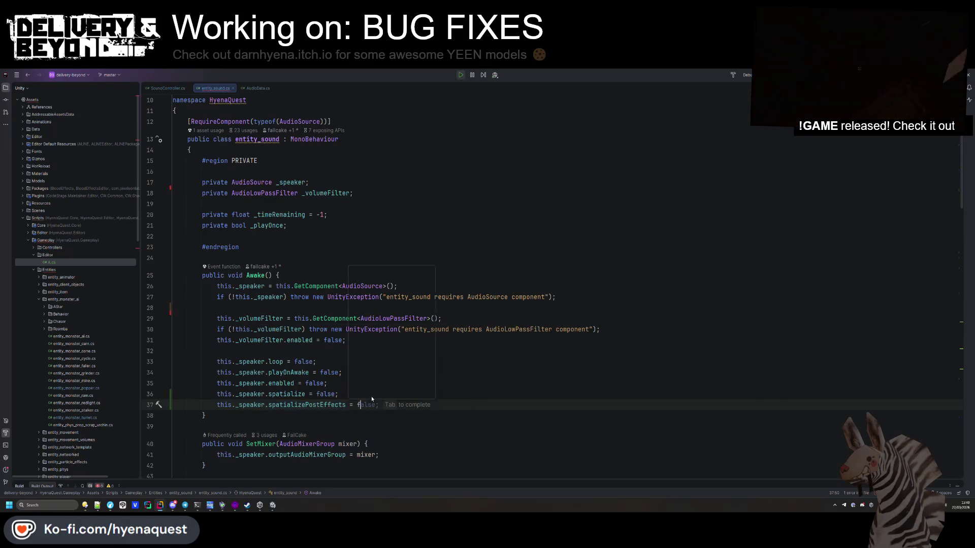
pyautogui.press('Tab')
pyautogui.press('Up')
pyautogui.press('Up')
pyautogui.press('Return')
pyautogui.hotkey('alt', 'Tab')
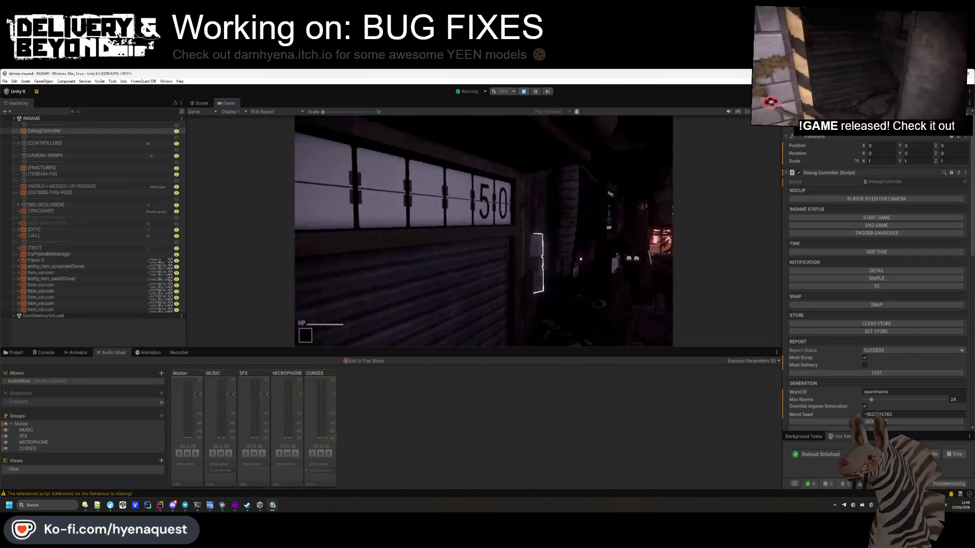
# - Exit play mode, check the Console, then show the Assets/Scenes folder
pyautogui.press('super')
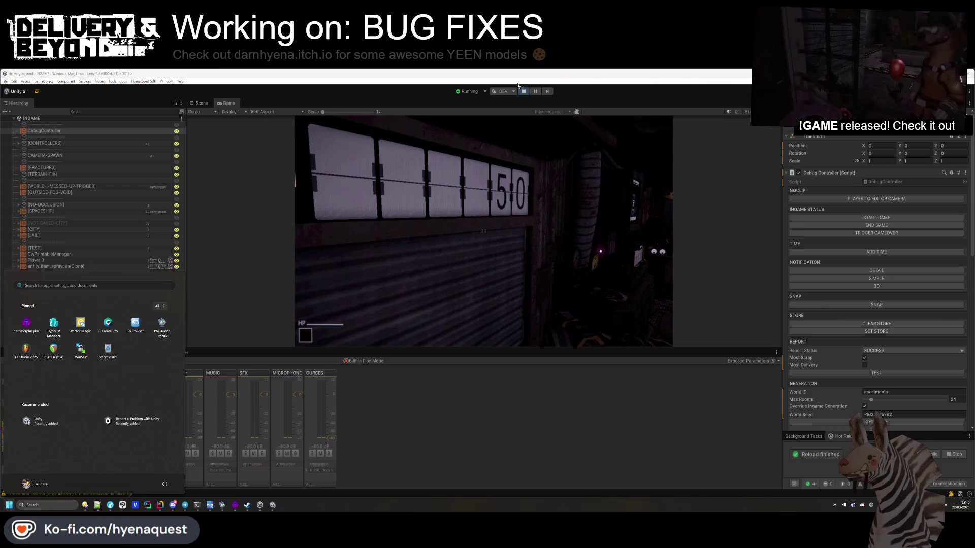
pyautogui.click(517, 86)
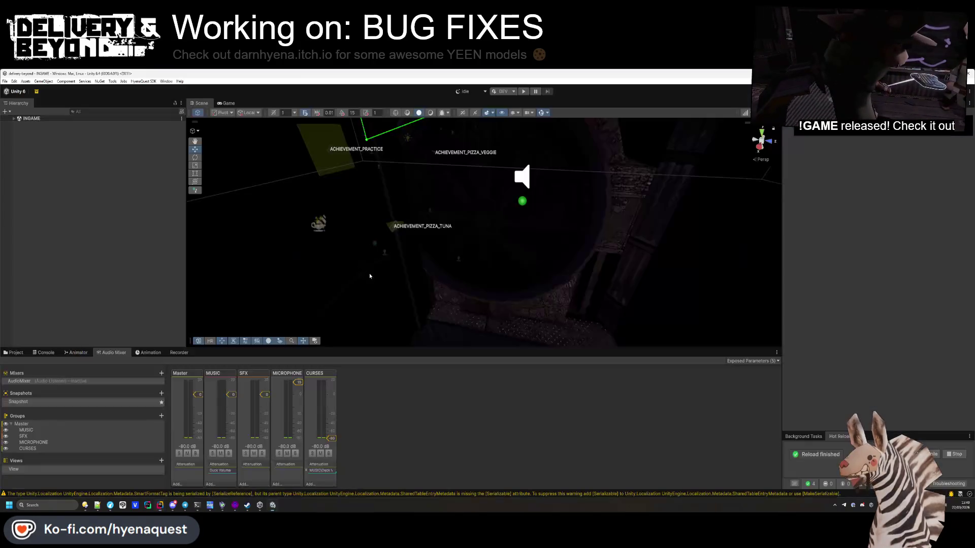
pyautogui.click(43, 353)
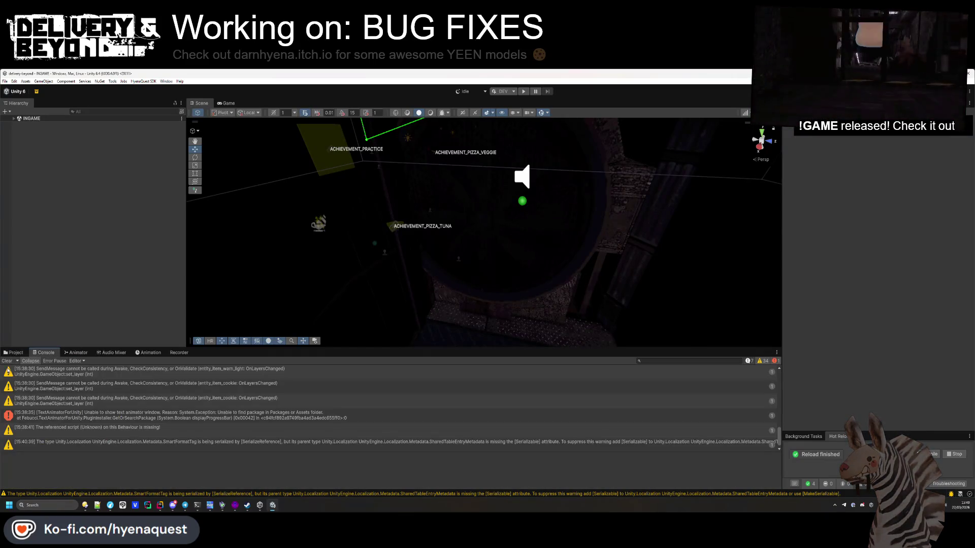
pyautogui.click(14, 352)
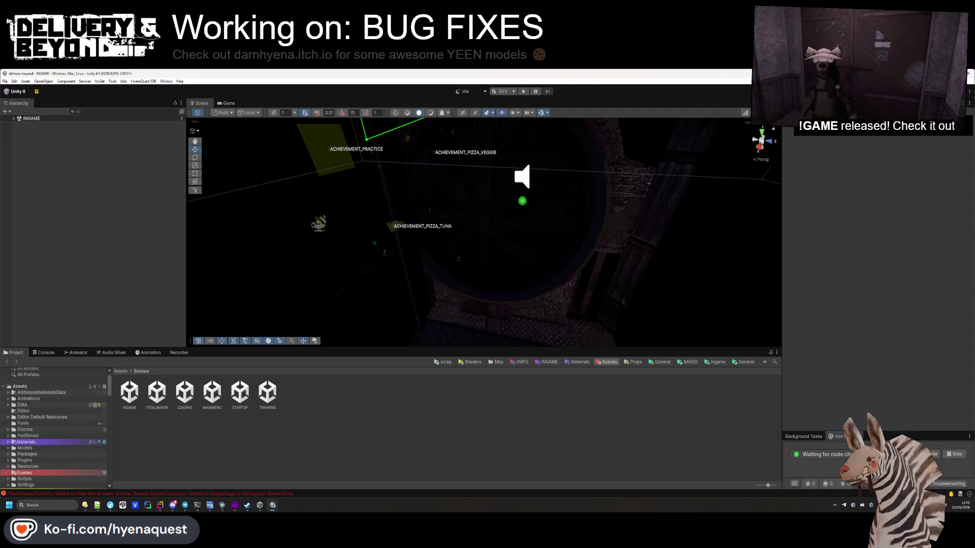
# - Enter play mode and pick up an item with E
pyautogui.click(525, 91)
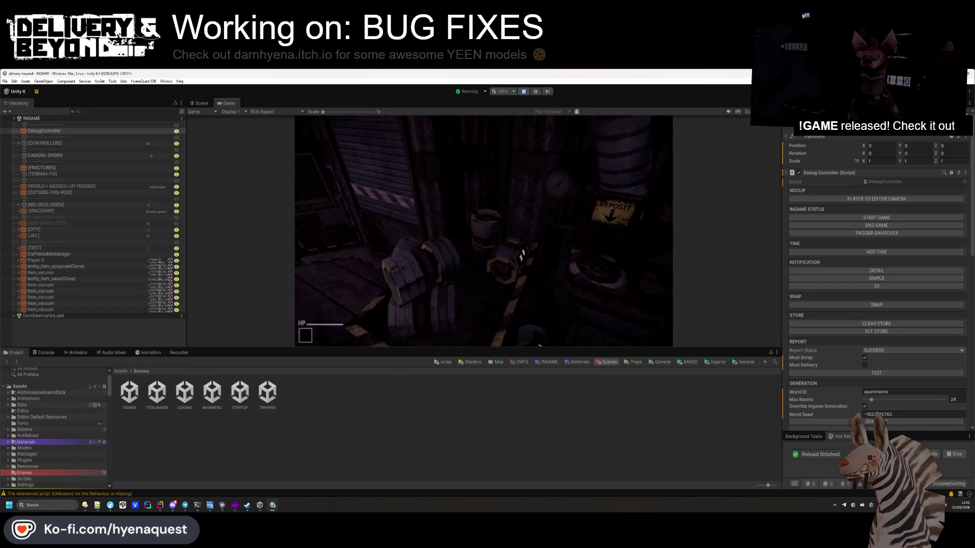
pyautogui.press('e')
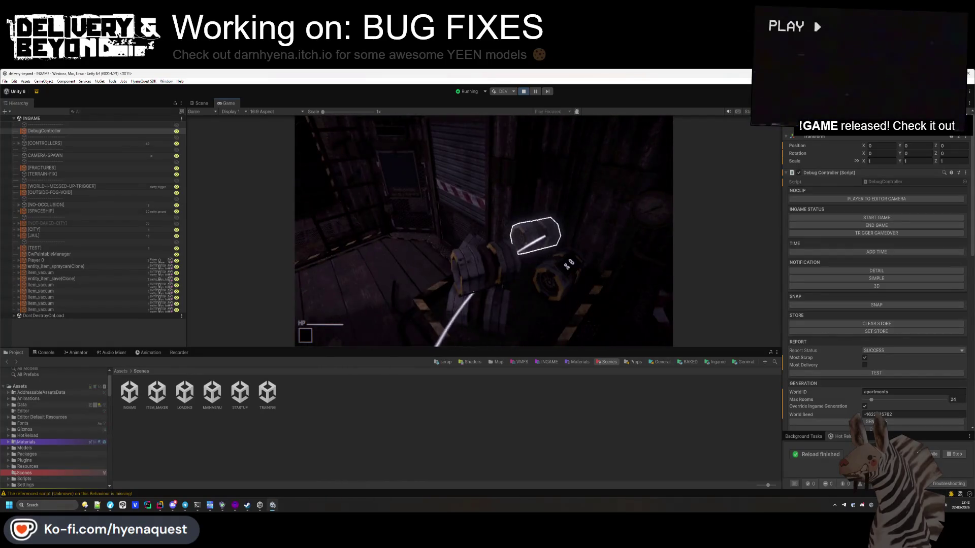
# - In the Scene view, fly to and select a speaker emitter to inspect its Audio Source
pyautogui.click(43, 353)
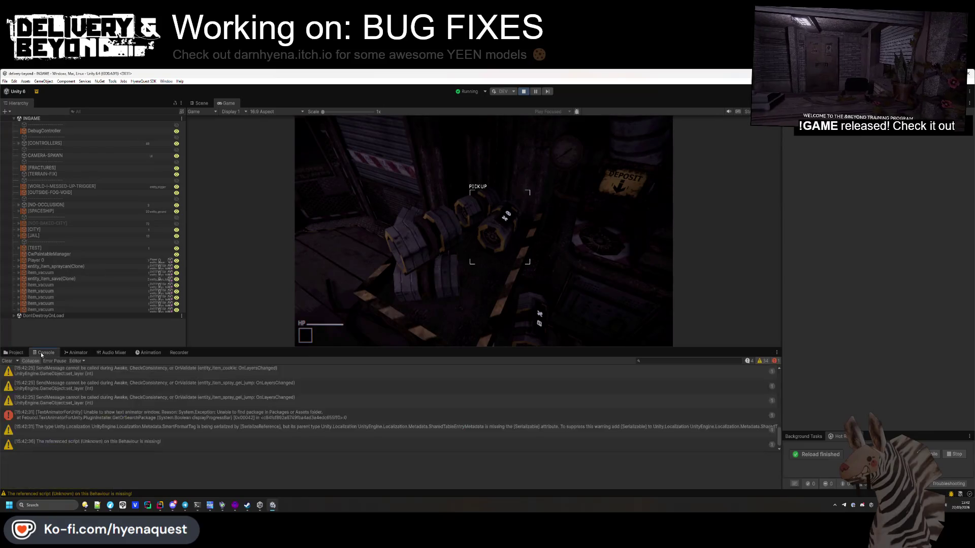
pyautogui.click(13, 352)
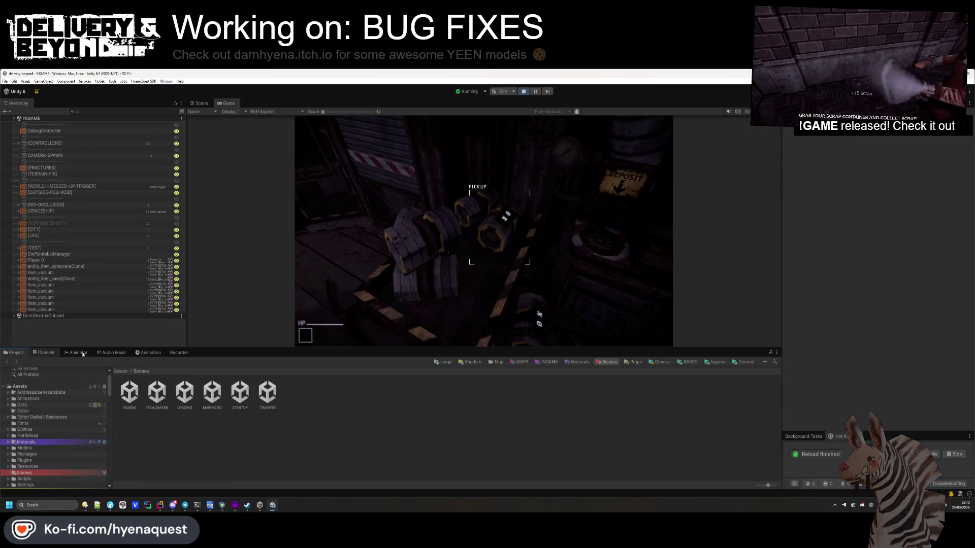
pyautogui.click(202, 103)
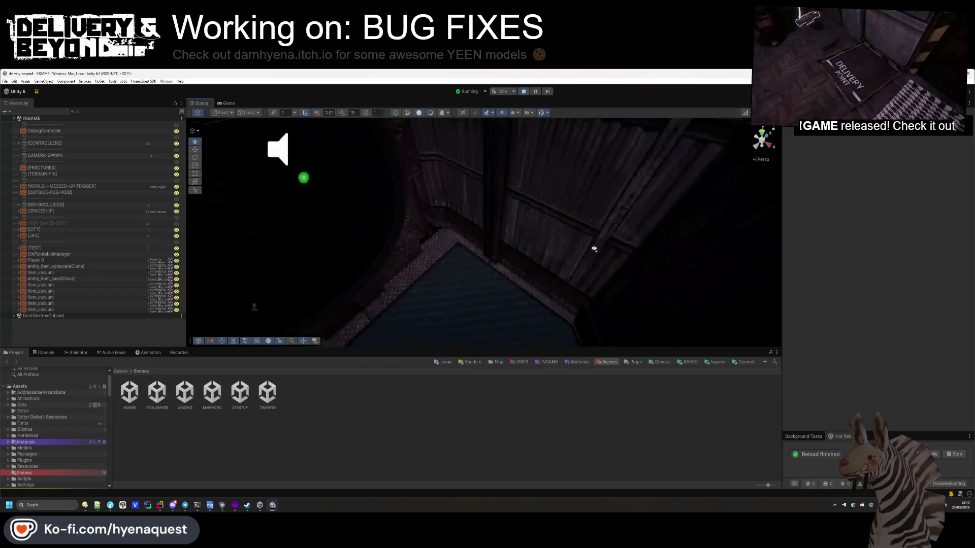
pyautogui.moveTo(562, 251)
pyautogui.mouseDown()
pyautogui.moveTo(420, 239)
pyautogui.moveTo(419, 213)
pyautogui.mouseUp()
pyautogui.click(419, 213)
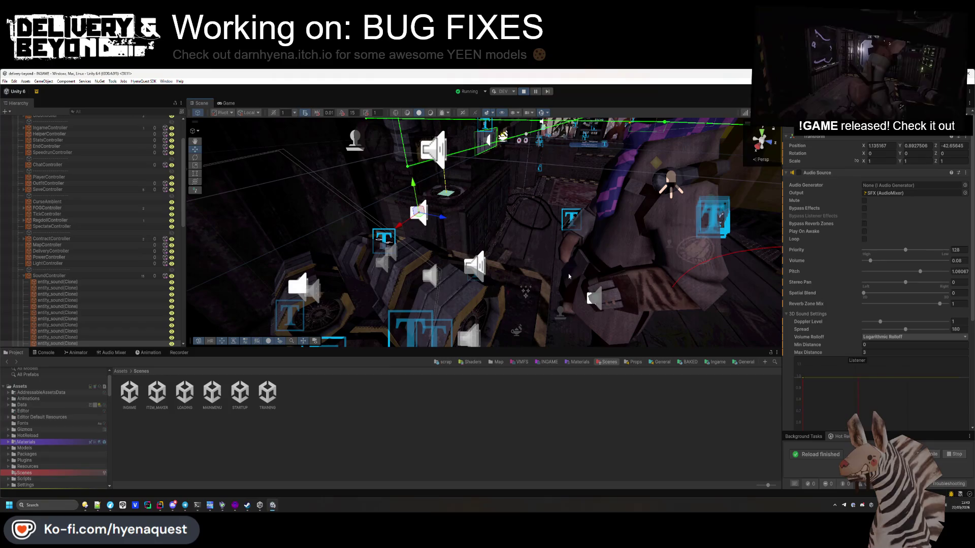
# - Arrange the Game view beside the Scene view
pyautogui.moveTo(568, 261)
pyautogui.mouseDown()
pyautogui.moveTo(541, 274)
pyautogui.moveTo(619, 283)
pyautogui.mouseUp()
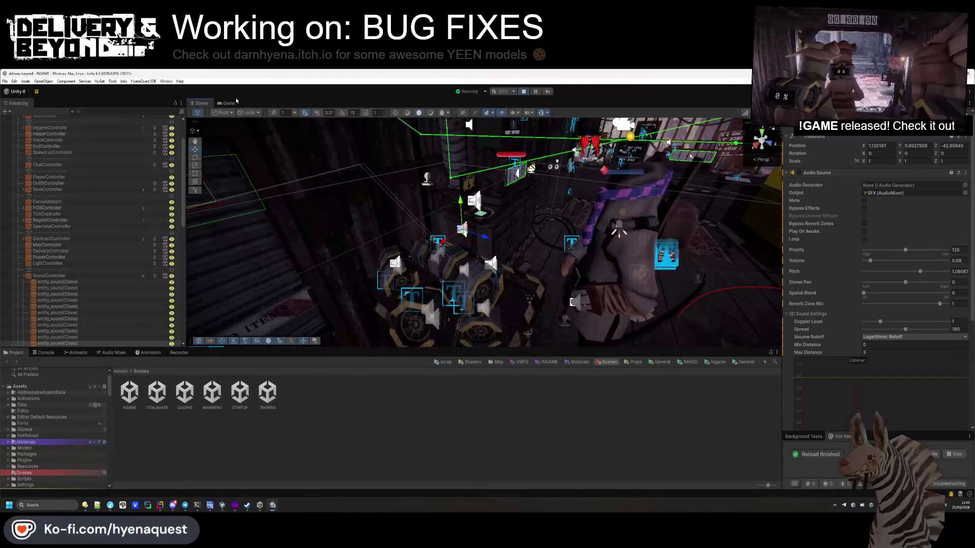
pyautogui.hotkey('ctrl', '2')
pyautogui.hotkey('ctrl', '1')
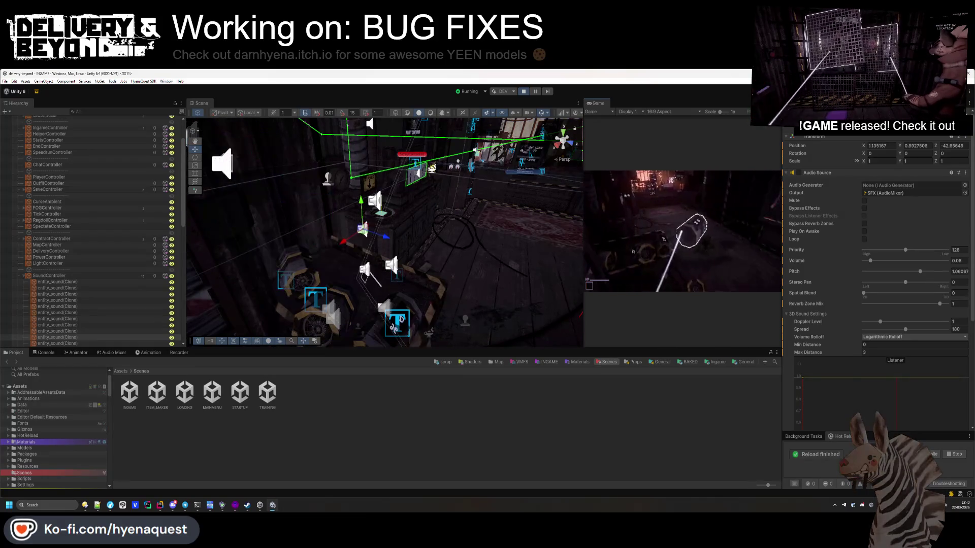
# - Select a speaker clone, uncheck Bypass Effects, and set its Output to MUSIC
pyautogui.press('super')
pyautogui.click(228, 165)
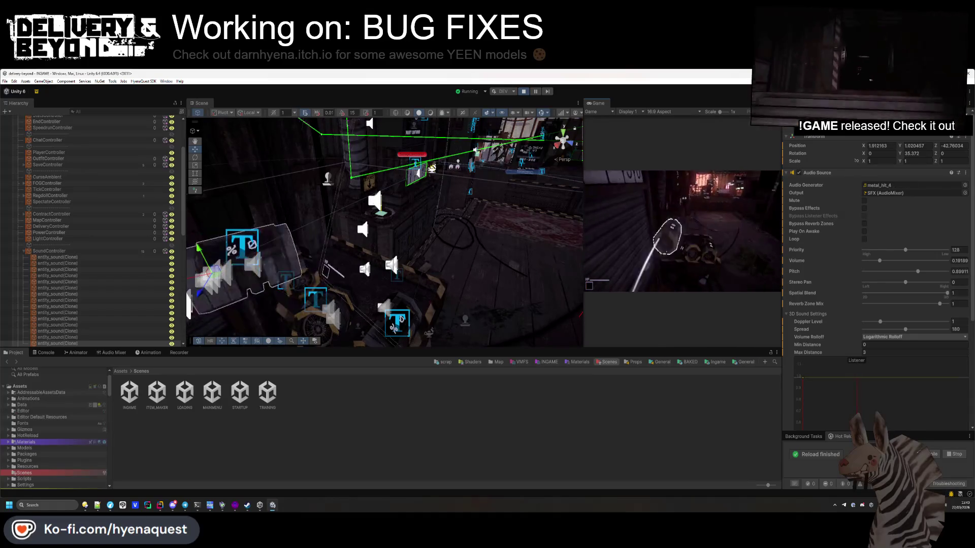
pyautogui.press('super')
pyautogui.click(865, 208)
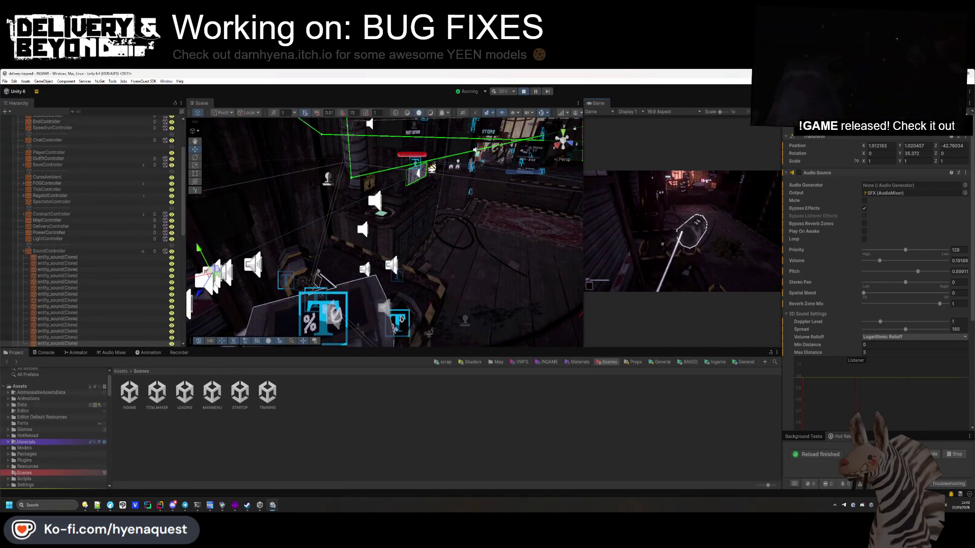
pyautogui.click(864, 208)
pyautogui.click(965, 194)
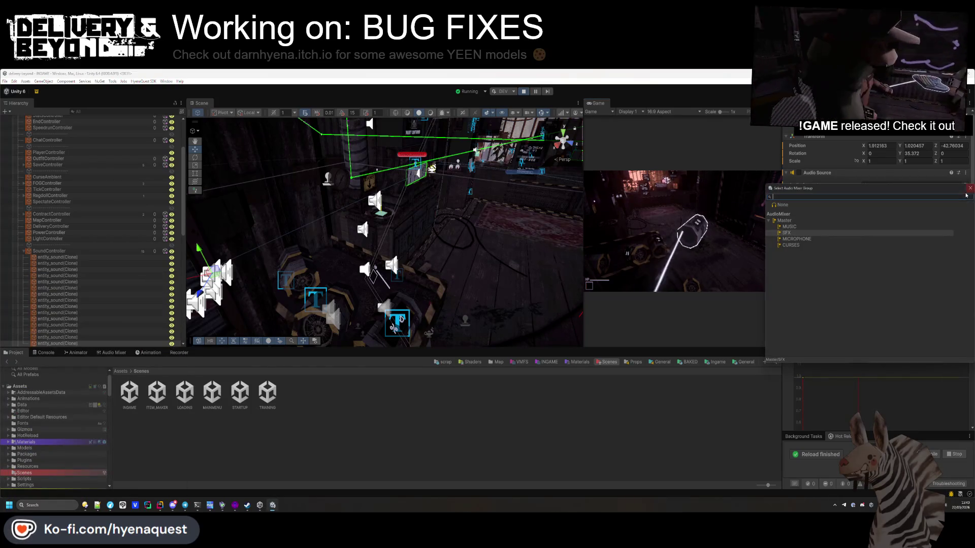
pyautogui.doubleClick(787, 227)
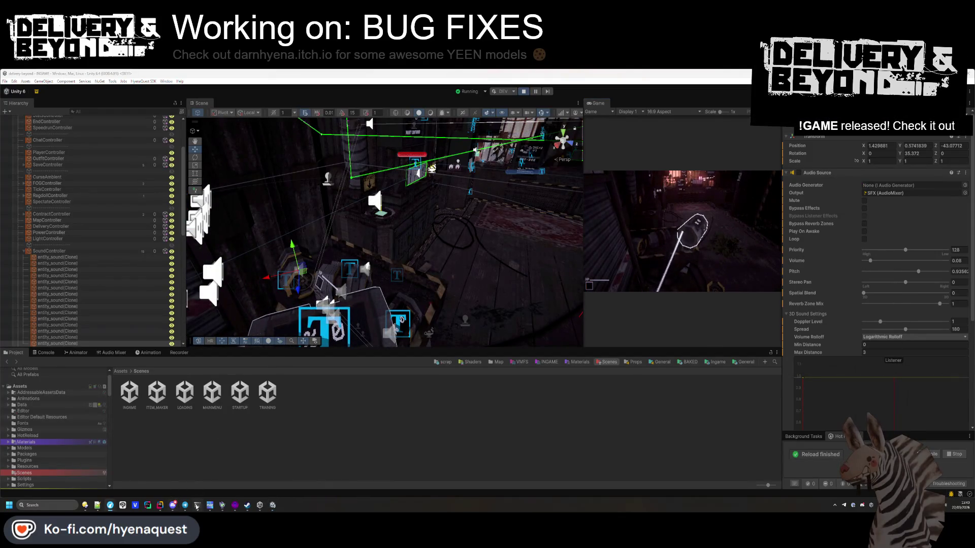
# - Search entity_sound.cs for 'volume' and set SetVolume's line 74 value to 0.45
pyautogui.click(193, 469)
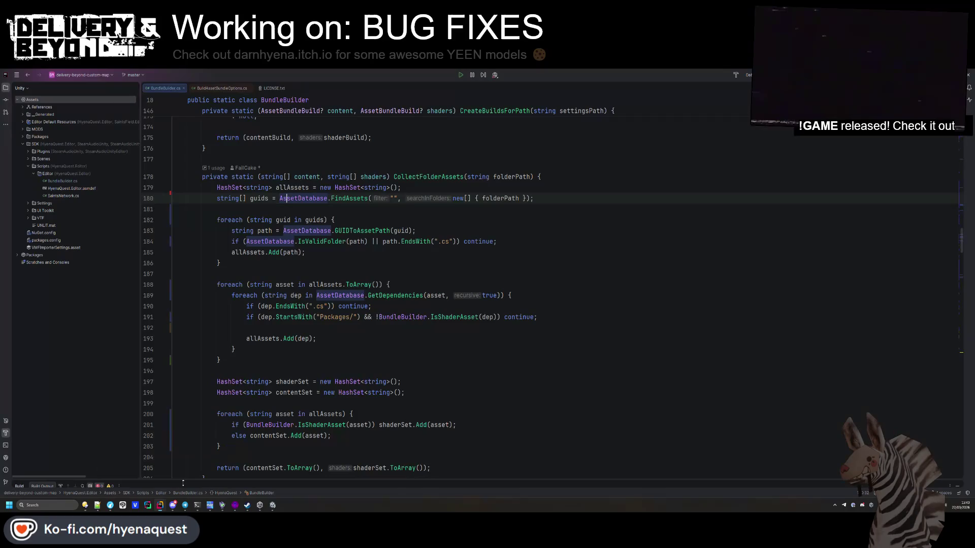
pyautogui.click(129, 470)
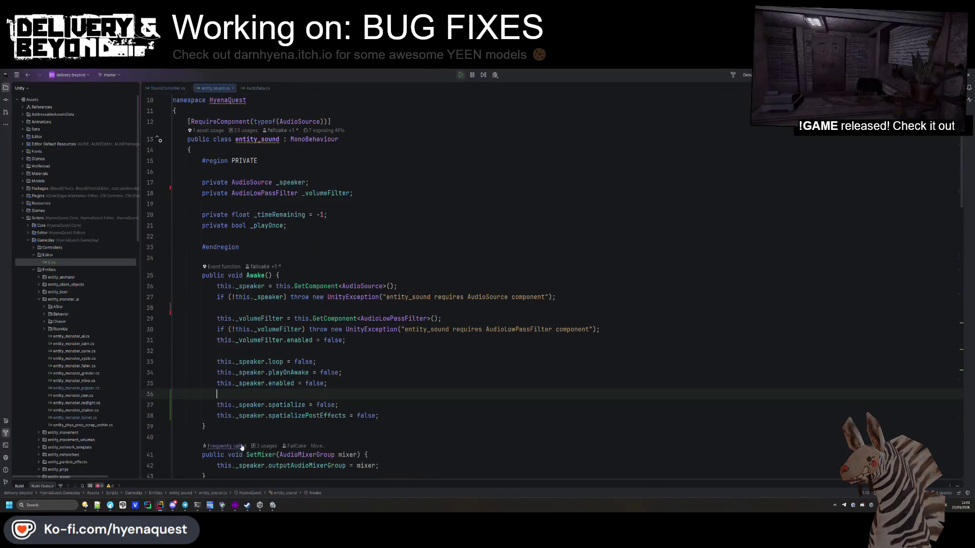
pyautogui.scroll(-5, 368, 261)
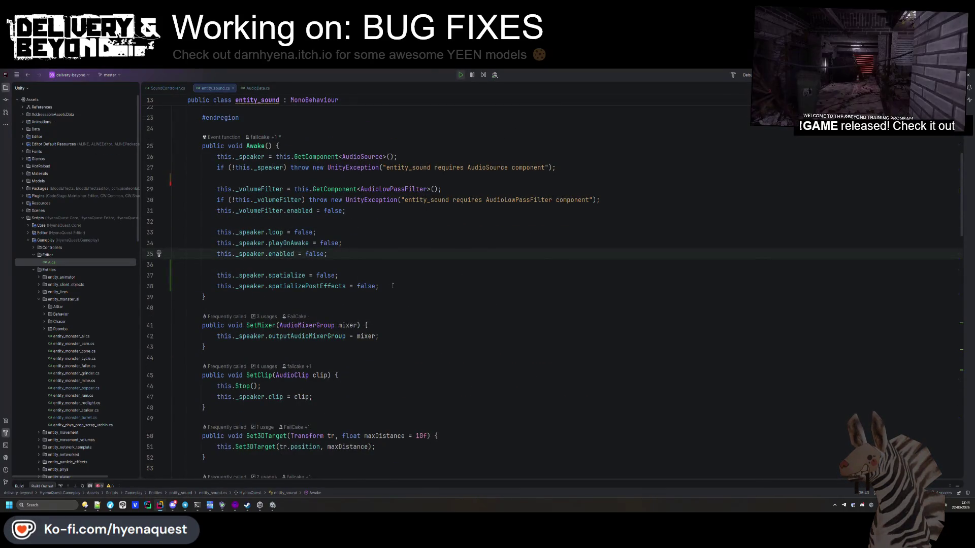
pyautogui.scroll(-10, 392, 286)
pyautogui.scroll(-10, 258, 291)
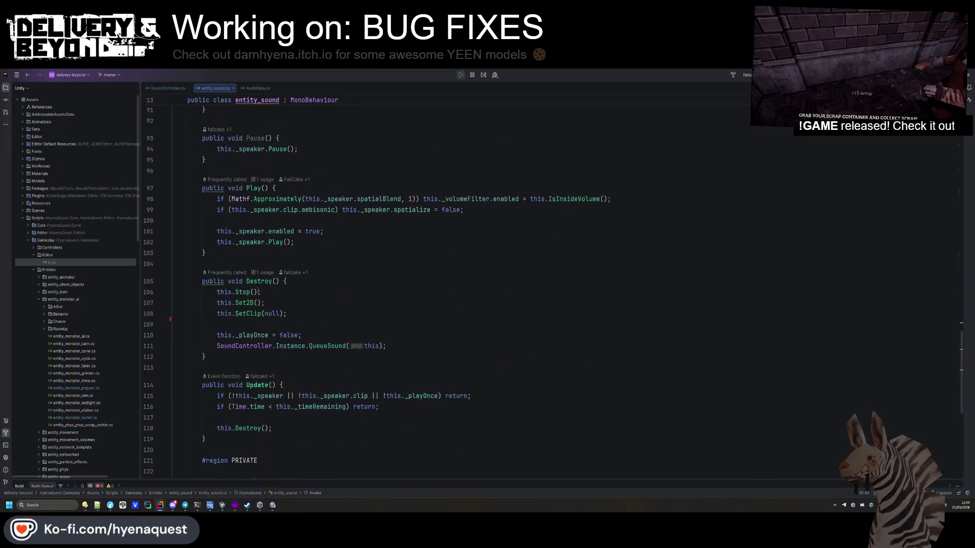
pyautogui.scroll(-10, 258, 292)
pyautogui.click(275, 285)
pyautogui.hotkey('ctrl', 'f')
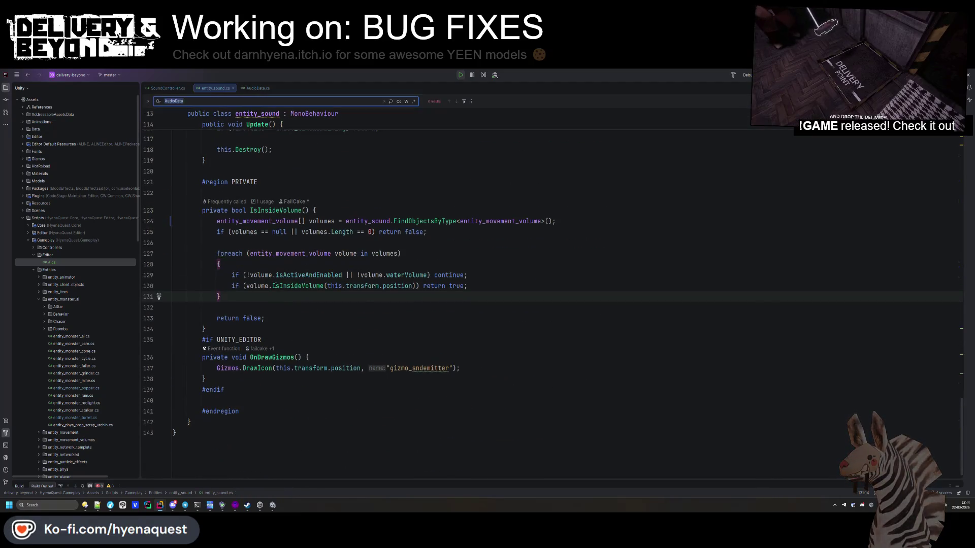
pyautogui.write('volume')
pyautogui.press('Return')
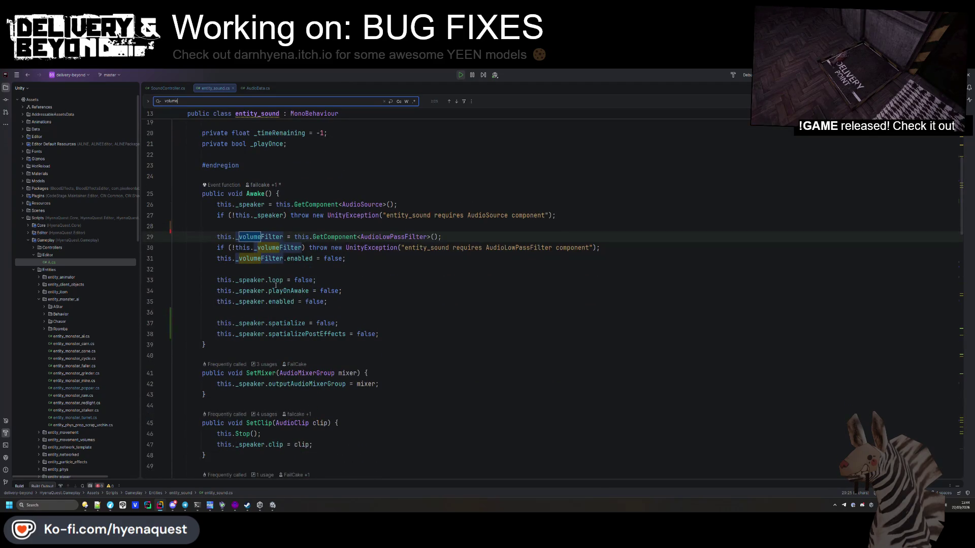
pyautogui.press('Return')
pyautogui.press('Return')
pyautogui.press('Return')
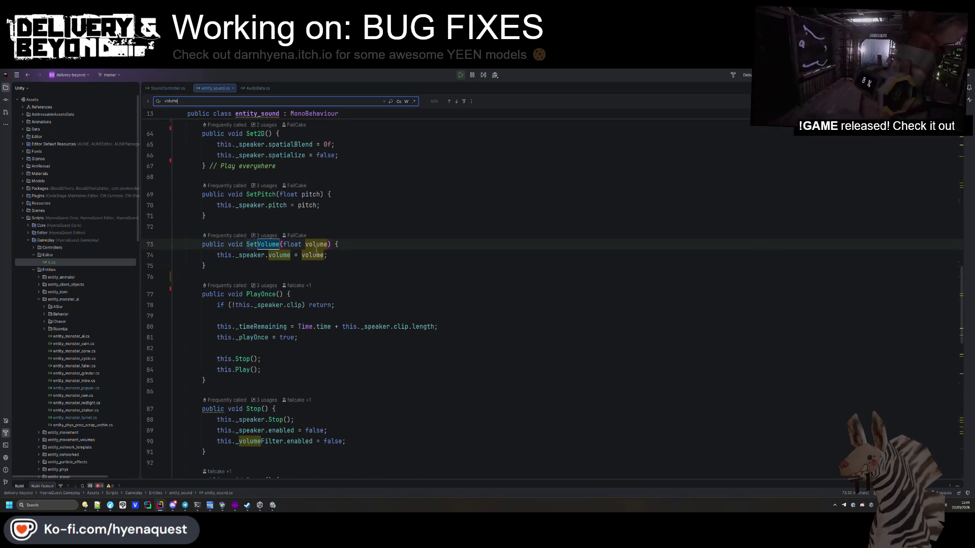
pyautogui.doubleClick(312, 255)
pyautogui.write('0.45')
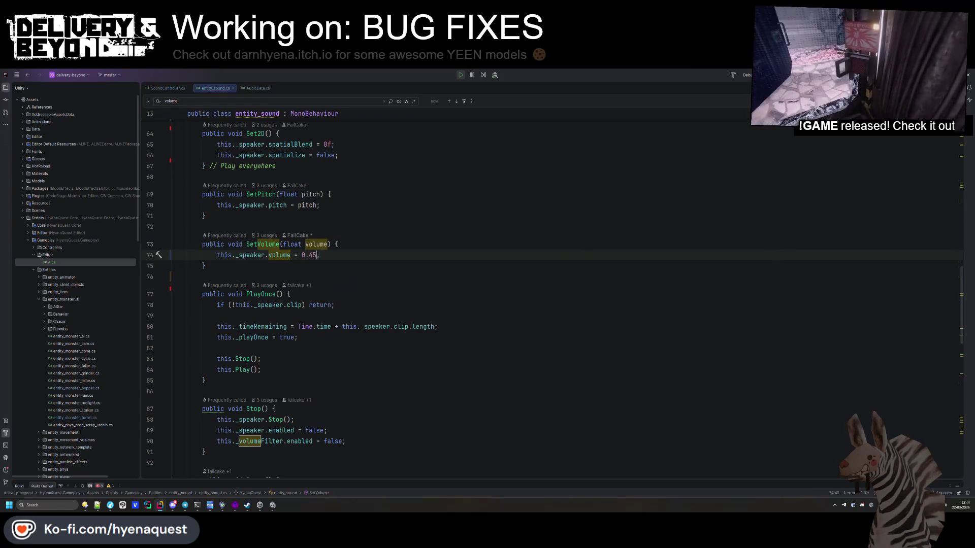
# - Test in the running game, then make line 74 assign the volume parameter
pyautogui.hotkey('alt', 'Tab')
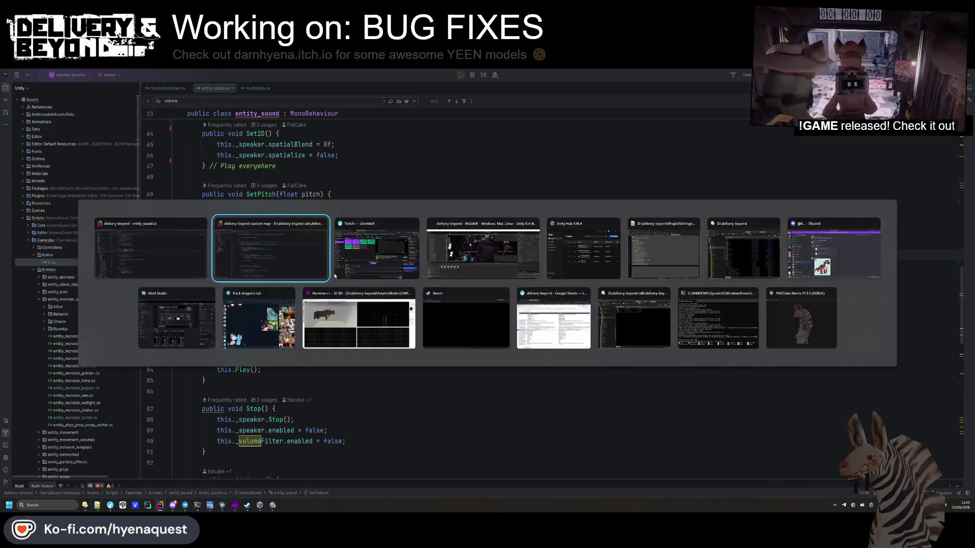
pyautogui.press('Tab')
pyautogui.press('Tab')
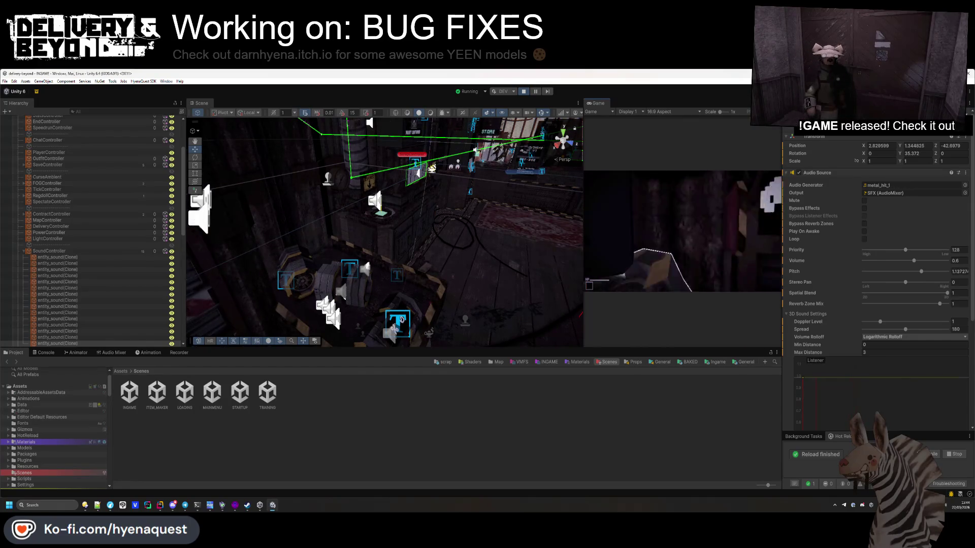
pyautogui.hotkey('alt', 'Tab')
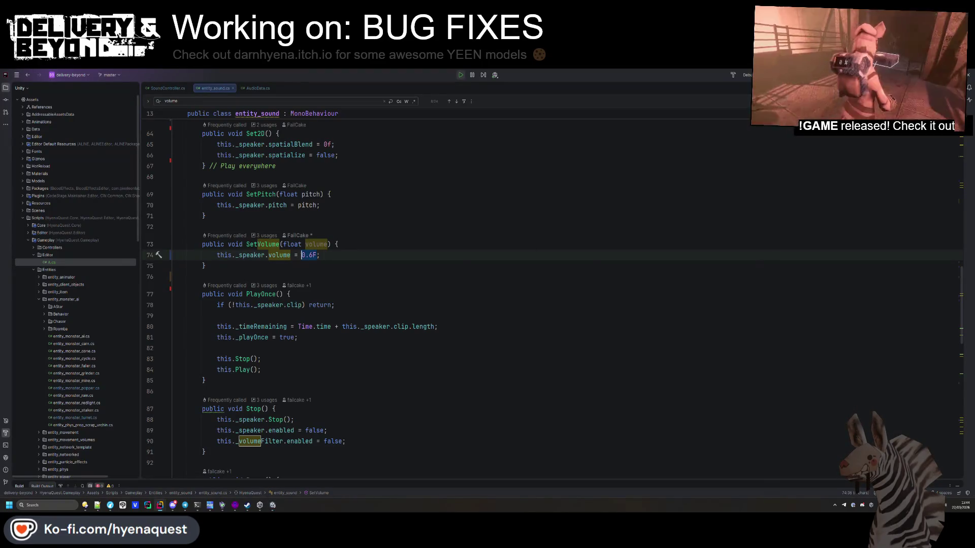
pyautogui.hotkey('alt', 'Tab')
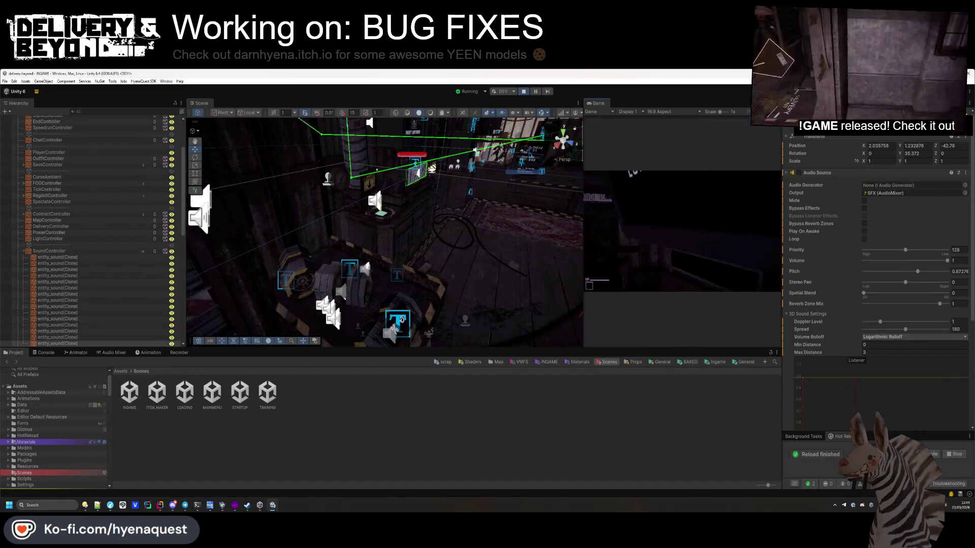
pyautogui.hotkey('alt', 'Tab')
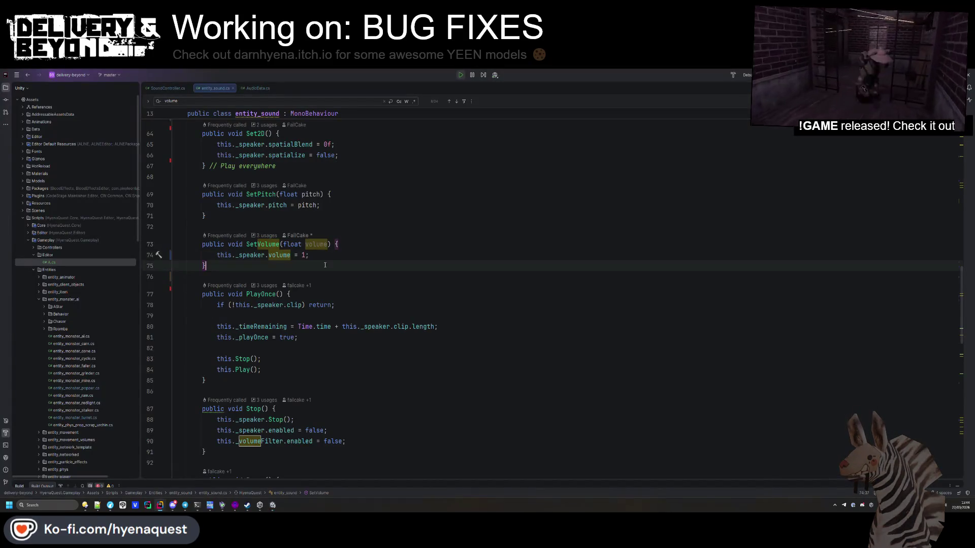
pyautogui.doubleClick(309, 254)
pyautogui.write('volume')
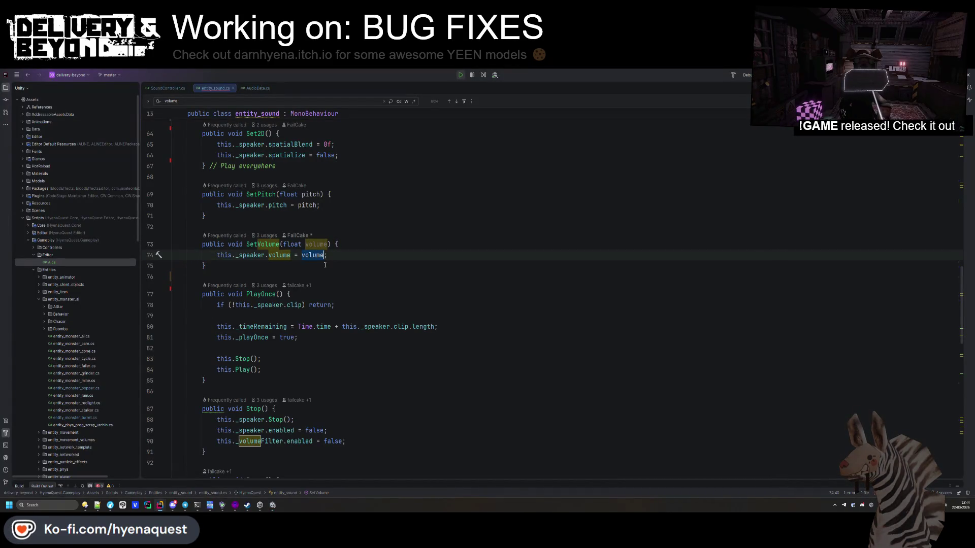
pyautogui.click(325, 264)
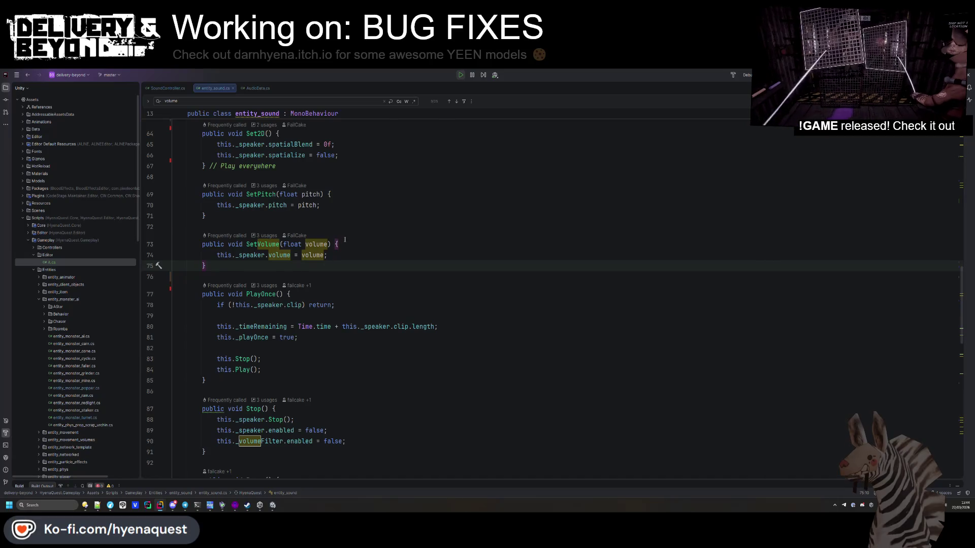
# - Cut the spatialize = true line from Set3DTarget and test it in Unity
pyautogui.scroll(3, 345, 239)
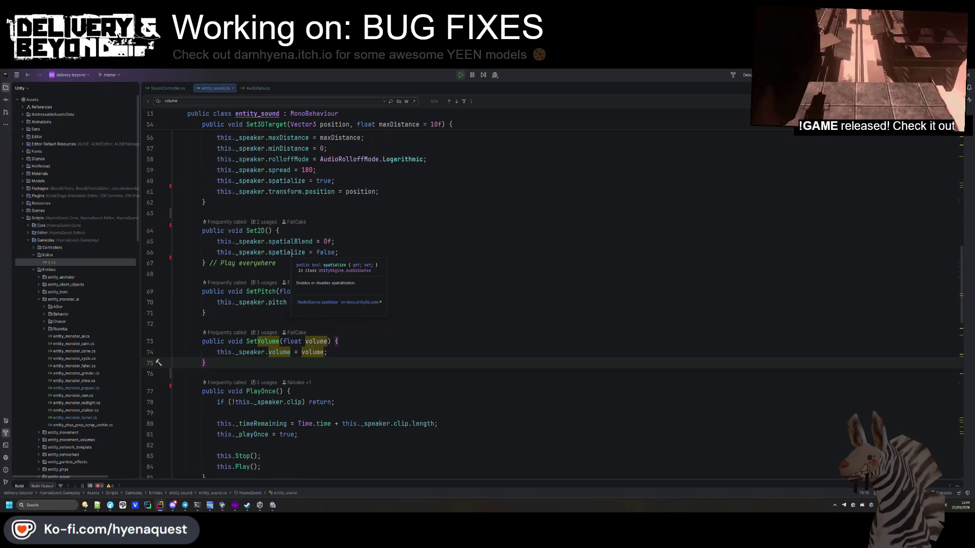
pyautogui.moveTo(348, 253); pyautogui.dragTo(360, 246)
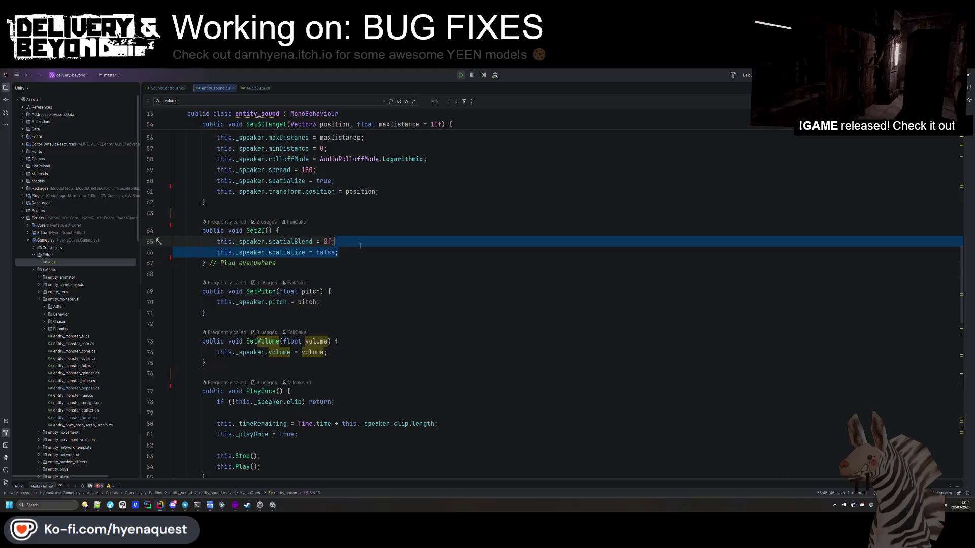
pyautogui.click(270, 257)
pyautogui.scroll(4, 305, 279)
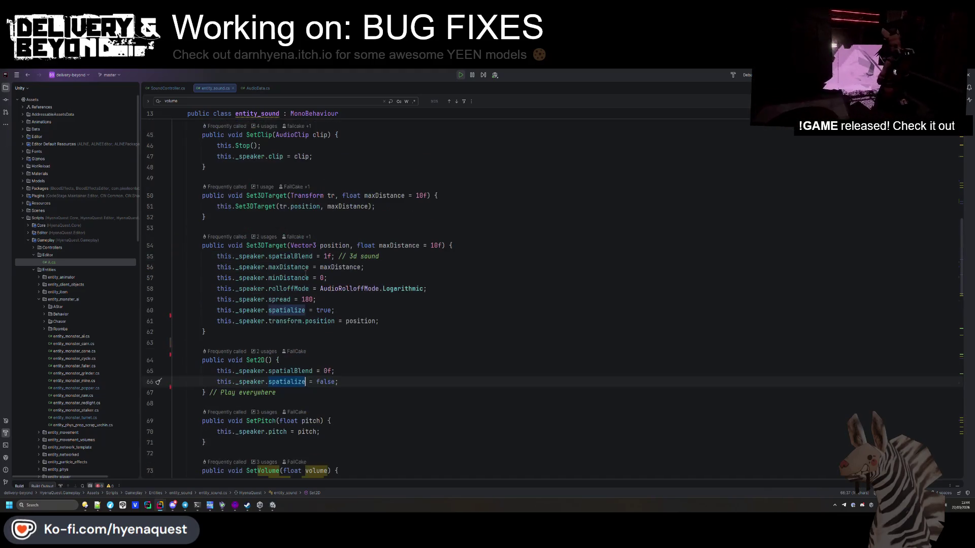
pyautogui.click(341, 308)
pyautogui.hotkey('ctrl', 'x')
pyautogui.press('Down')
pyautogui.press('Down')
pyautogui.press('Down')
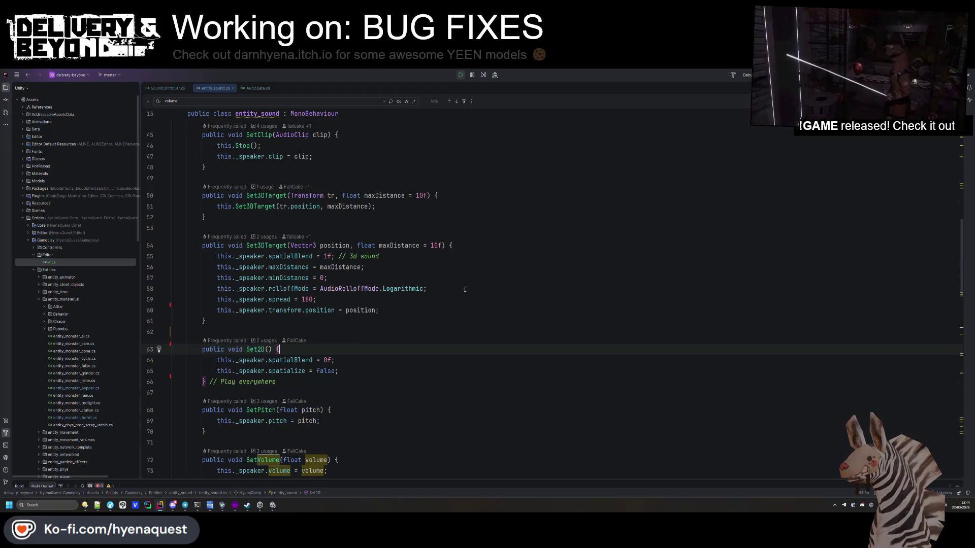
pyautogui.hotkey('alt', 'Tab')
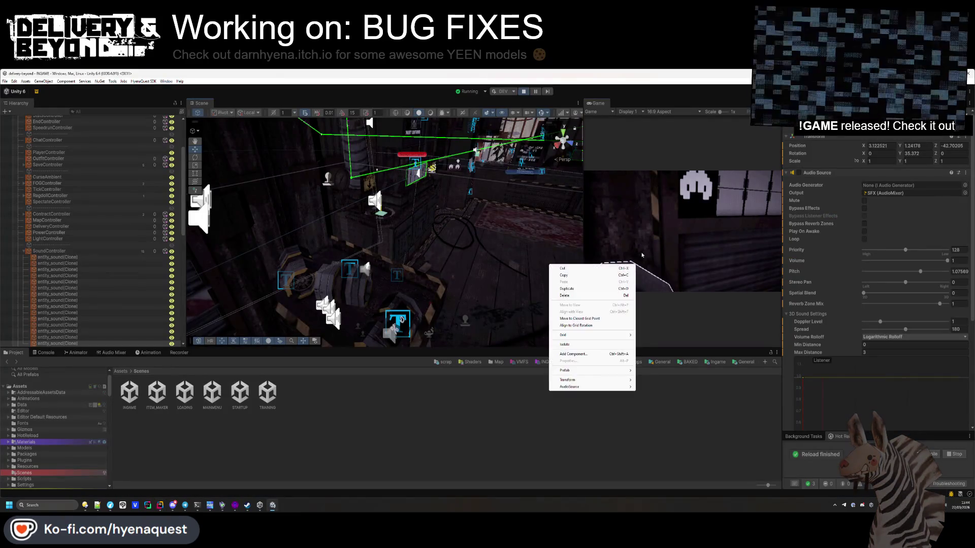
pyautogui.hotkey('alt', 'Tab')
# - Restore the line and change Set3DTarget's spatialize to false, then hot-reload
pyautogui.hotkey('ctrl', 'z')
pyautogui.doubleClick(325, 310)
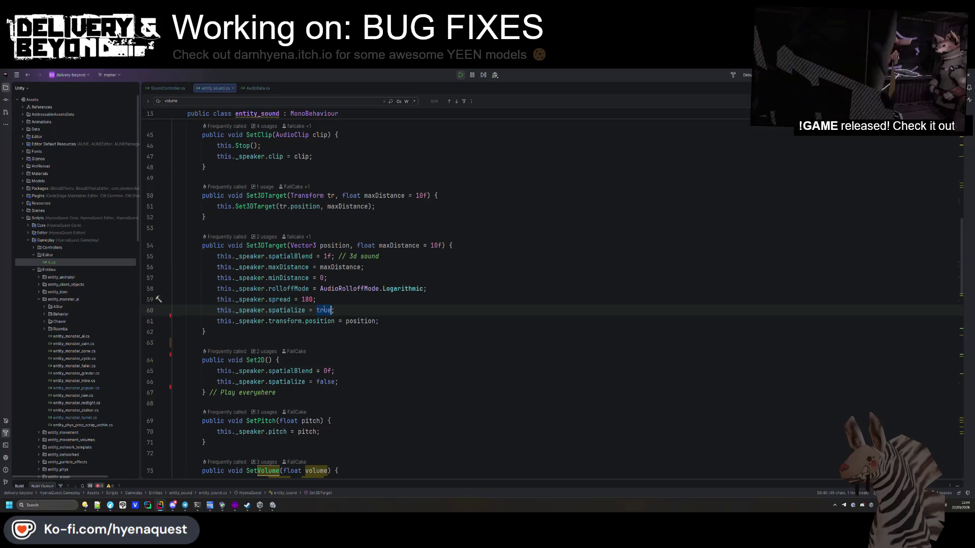
pyautogui.write('fal')
pyautogui.press('Return')
pyautogui.hotkey('alt', 'Tab')
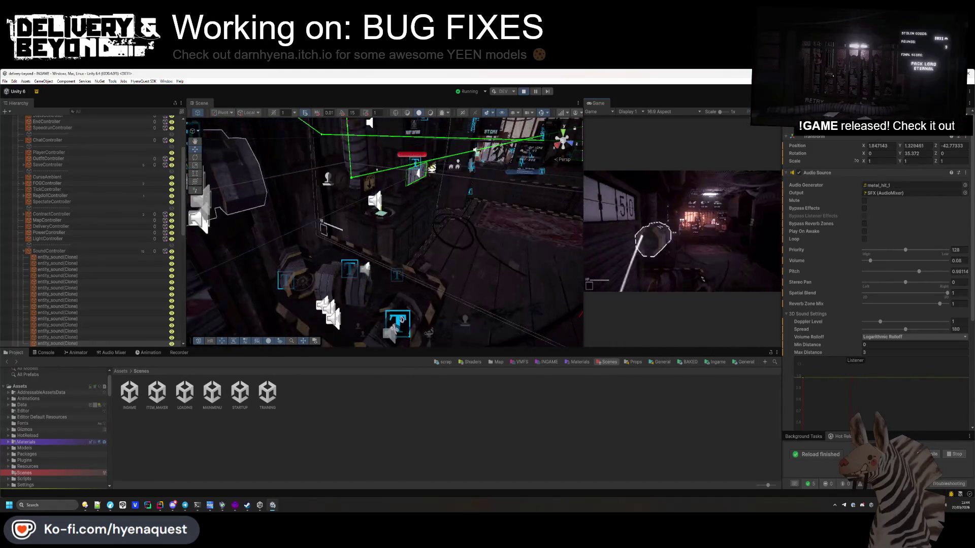
# - Search for 'spatialize' and delete the ambisonic spatialize line in Play()
pyautogui.hotkey('alt', 'Tab')
pyautogui.click(293, 308)
pyautogui.scroll(7, 369, 264)
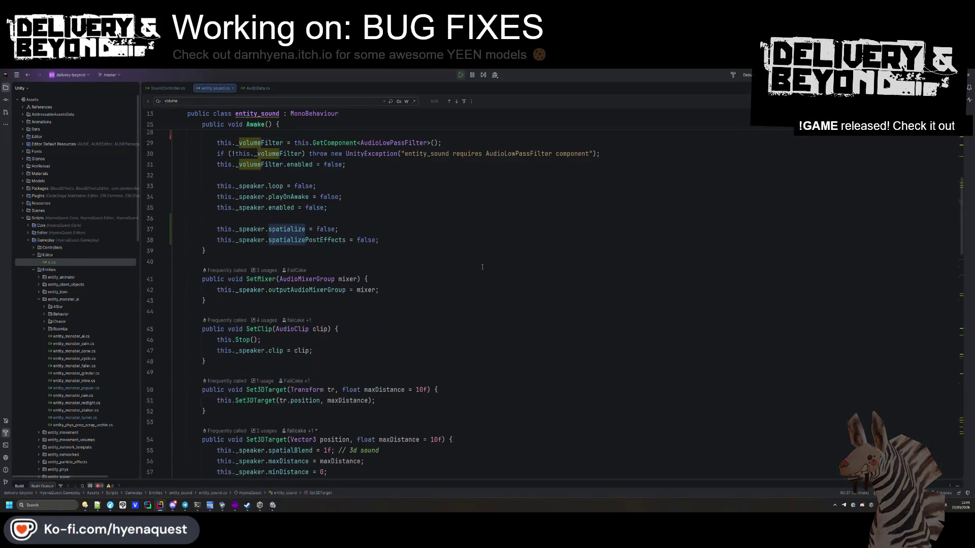
pyautogui.hotkey('ctrl', 'f')
pyautogui.press('Return')
pyautogui.press('Return')
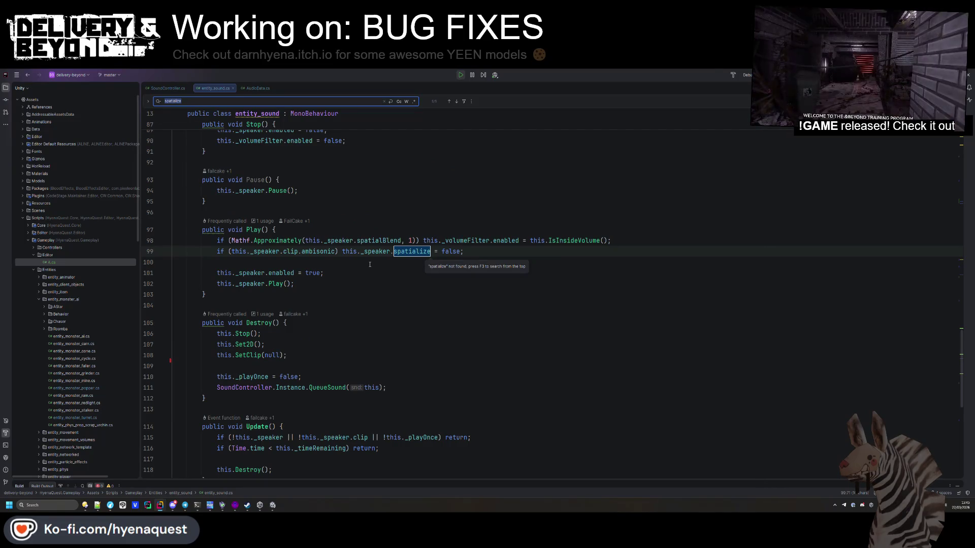
pyautogui.press('Escape')
pyautogui.hotkey('ctrl', 'y')
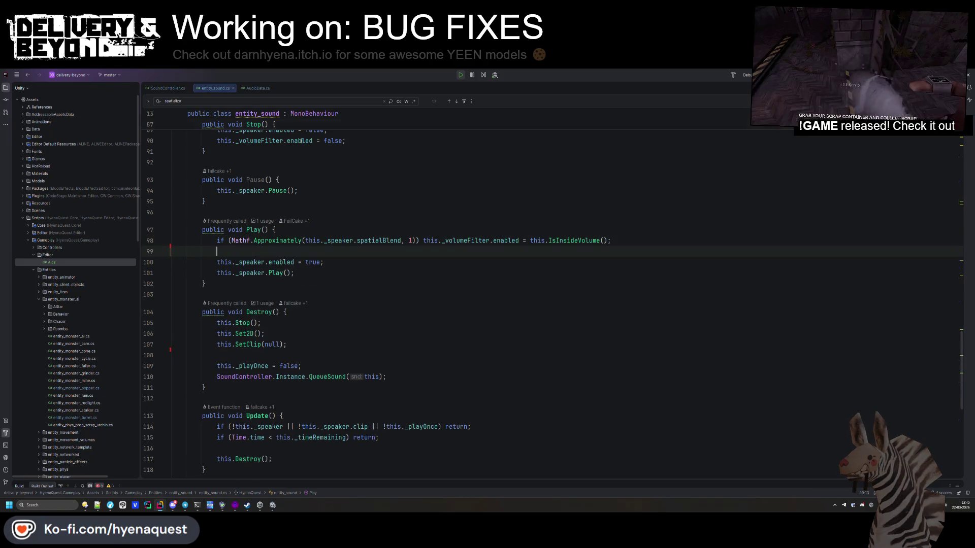
# - Copy Awake's spatialize lines and paste spatializePostEffects = false into Set3DTarget
pyautogui.click(259, 102)
pyautogui.press('Return')
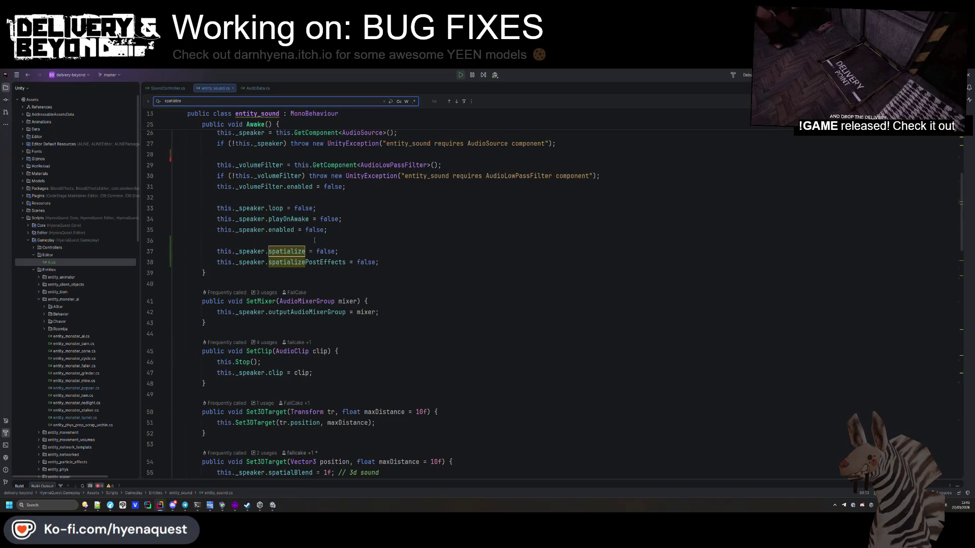
pyautogui.moveTo(379, 263); pyautogui.dragTo(393, 243)
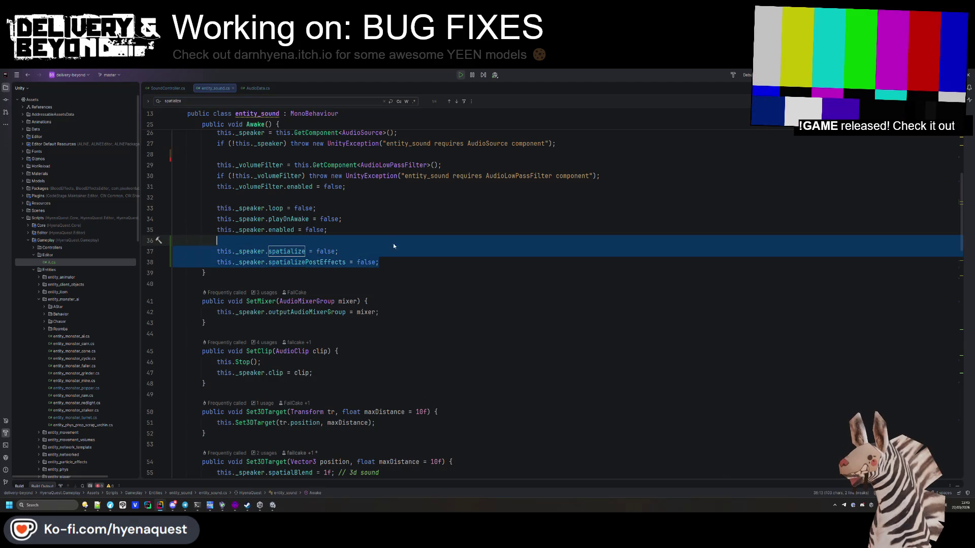
pyautogui.scroll(4, 389, 317)
pyautogui.scroll(-10, 389, 318)
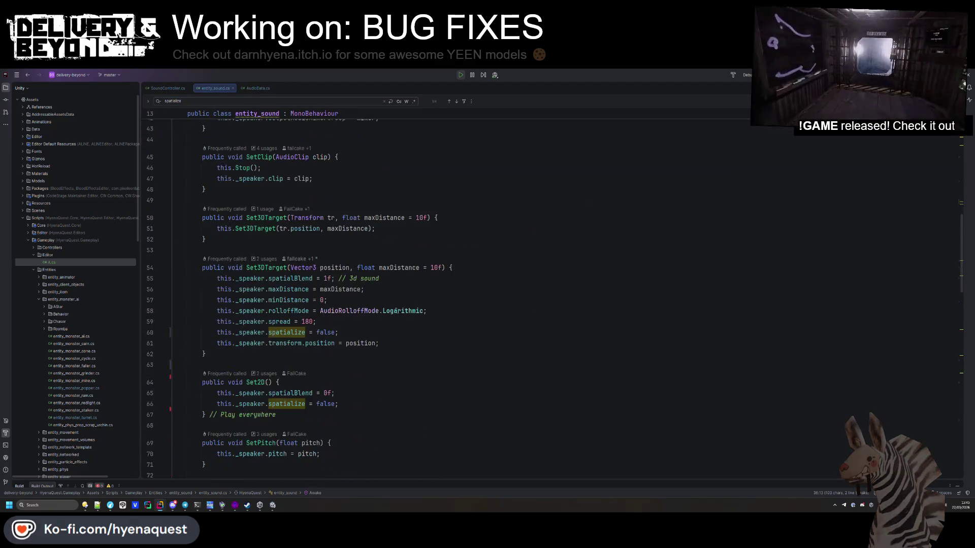
pyautogui.hotkey('shift', 'Up')
pyautogui.hotkey('ctrl', 'v')
# - Paste the spatialize and spatializePostEffects = false lines into Set2D over its spatial lines
pyautogui.click(374, 408)
pyautogui.hotkey('shift', 'Down')
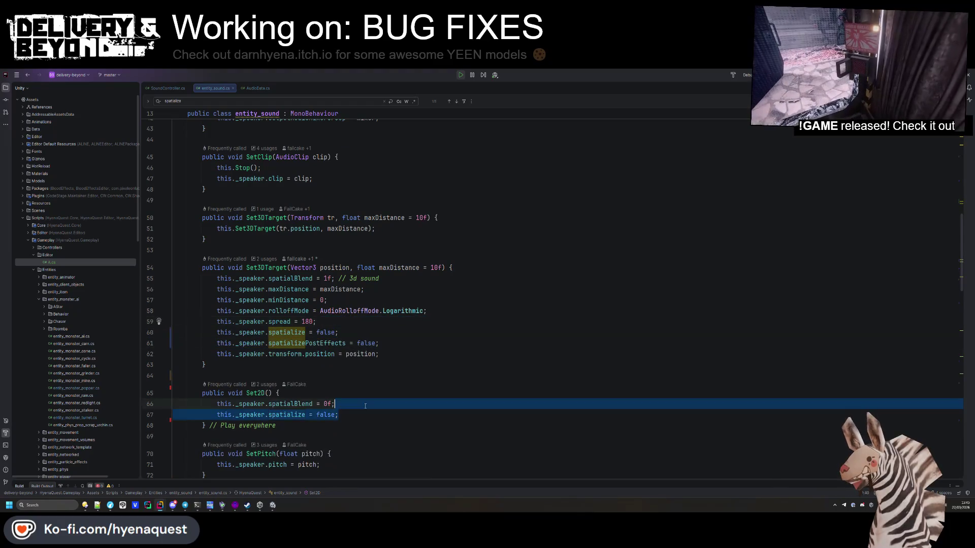
pyautogui.hotkey('ctrl', 'v')
# - Check a live sound clone in Unity's Scene view, then come back to entity_sound.cs
pyautogui.hotkey('alt', 'Tab')
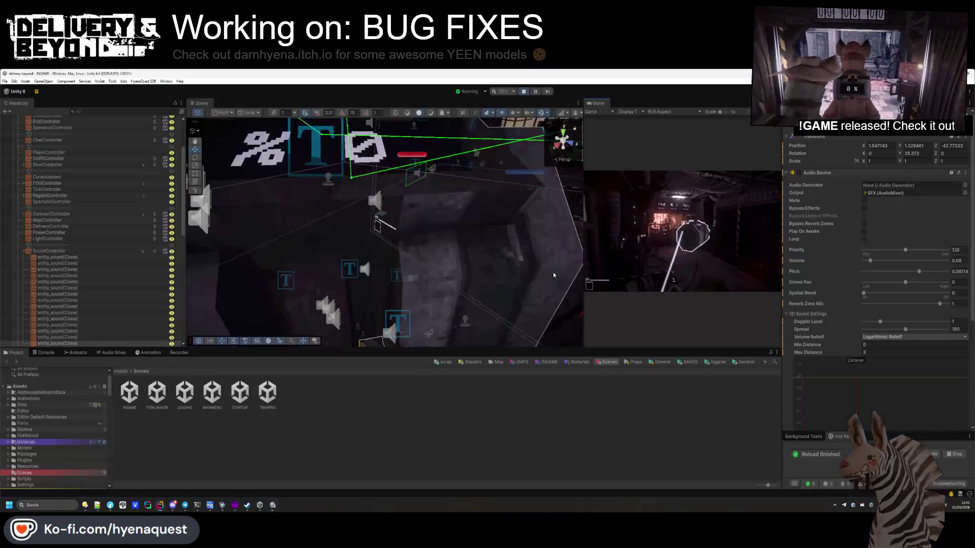
pyautogui.rightClick(554, 275)
pyautogui.press('Escape')
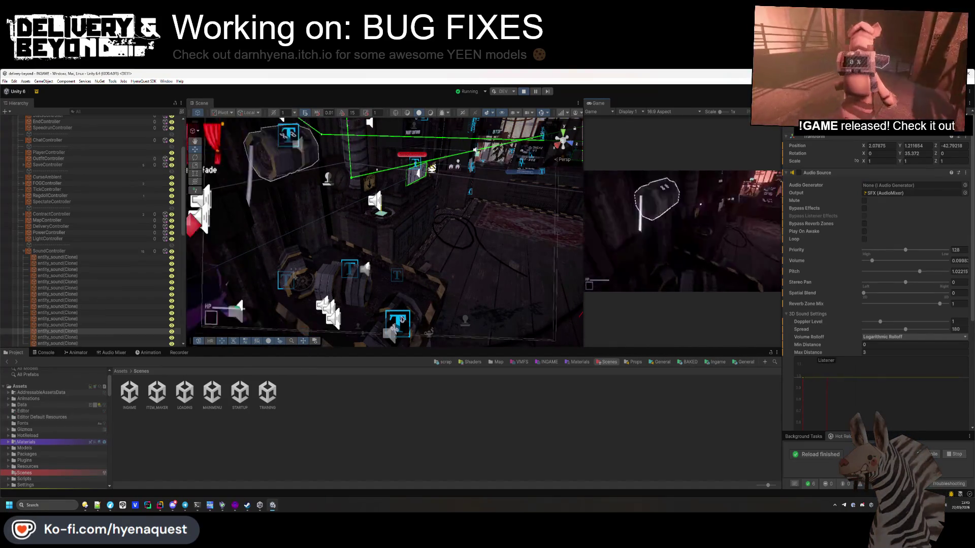
pyautogui.hotkey('alt', 'Tab')
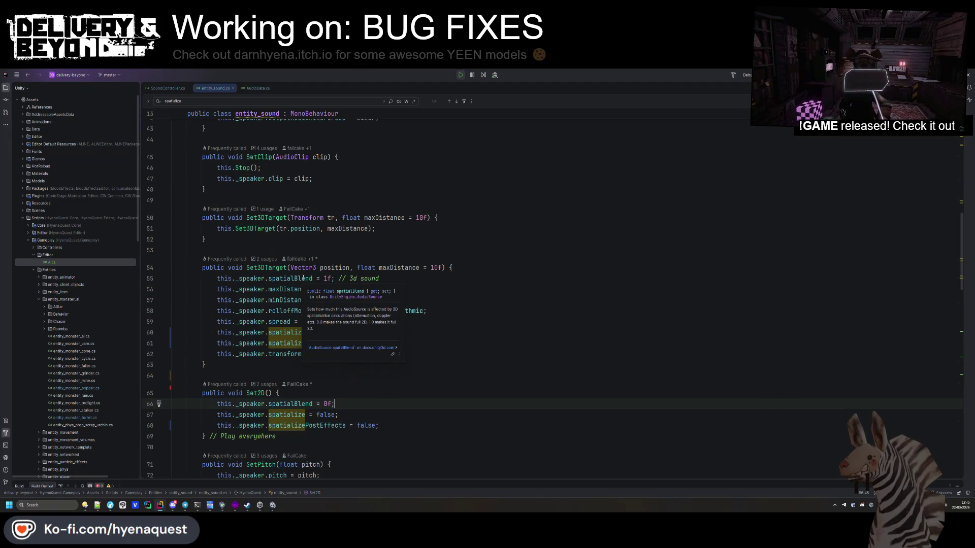
pyautogui.scroll(-2, 329, 358)
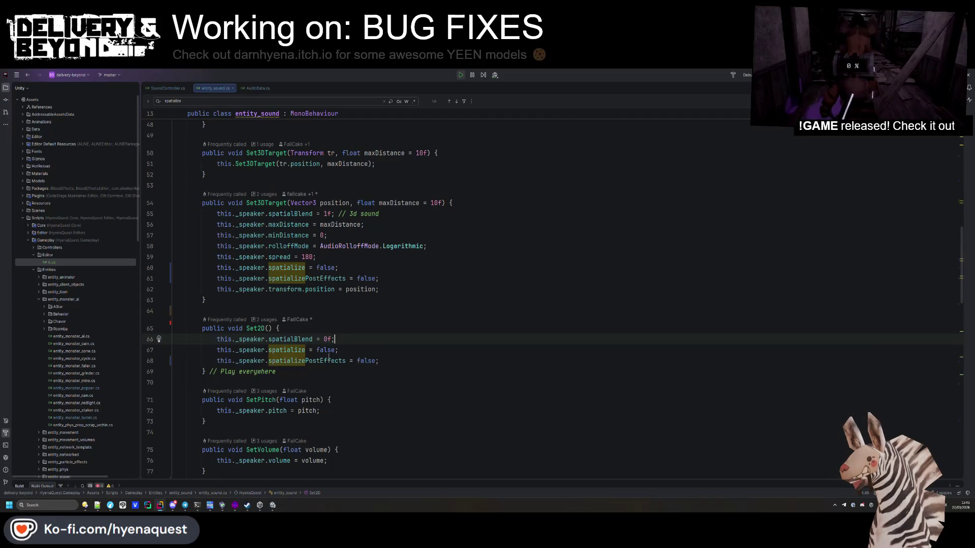
# - Put the caret on Set3DTarget's spatialBlend value and listen to the sound in Unity
pyautogui.scroll(2, 306, 300)
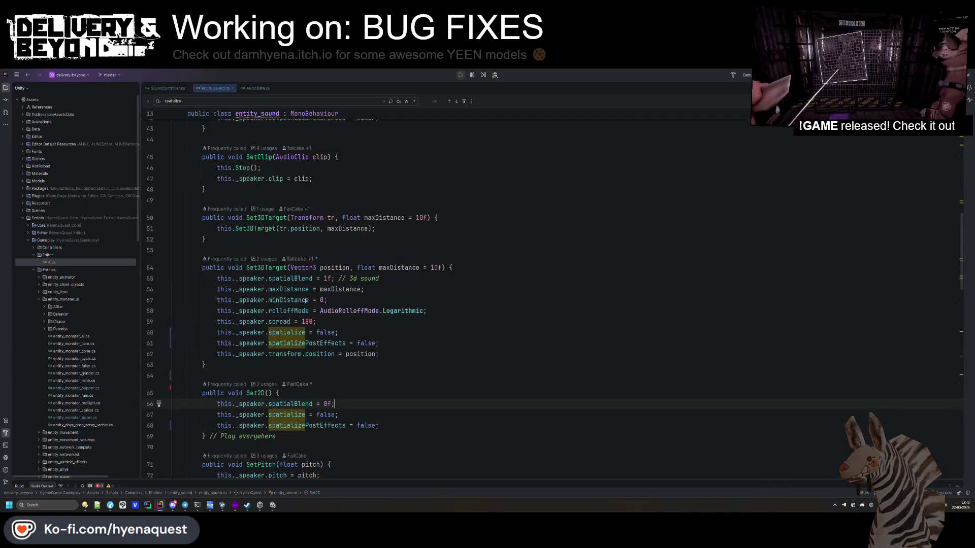
pyautogui.click(325, 278)
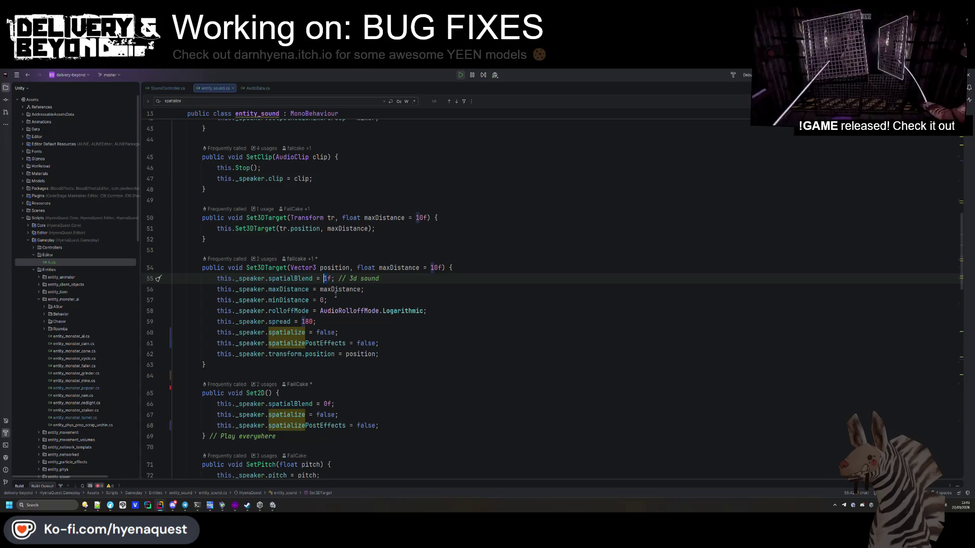
pyautogui.hotkey('alt', 'Tab')
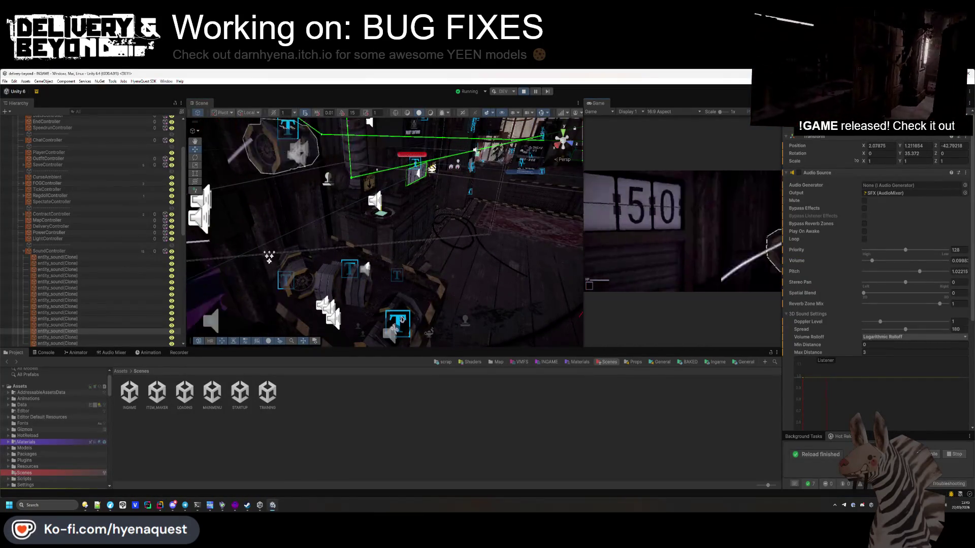
pyautogui.hotkey('alt', 'Tab')
# - Replace Set3DTarget's Logarithmic rolloff with AudioRolloffMode.Linear and hear the result in Unity
pyautogui.click(401, 298)
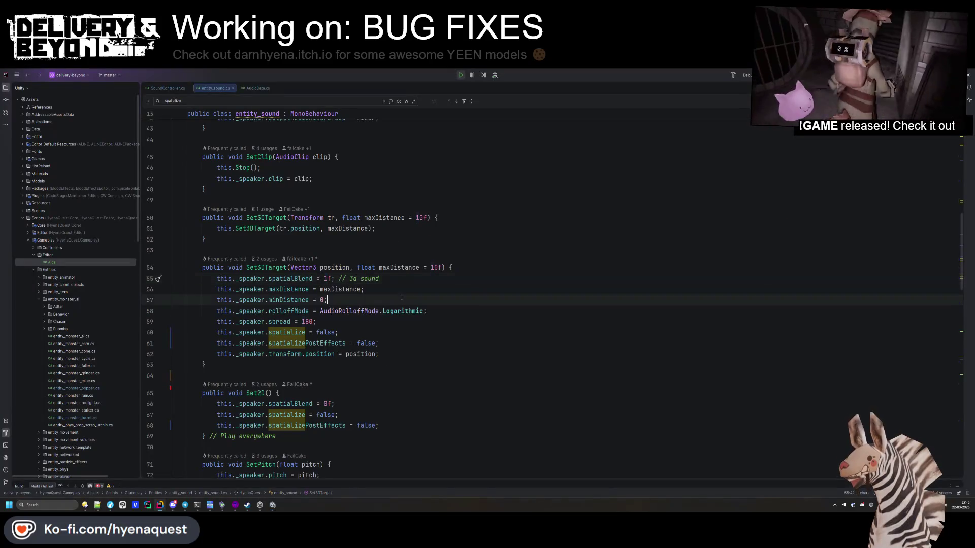
pyautogui.click(297, 278)
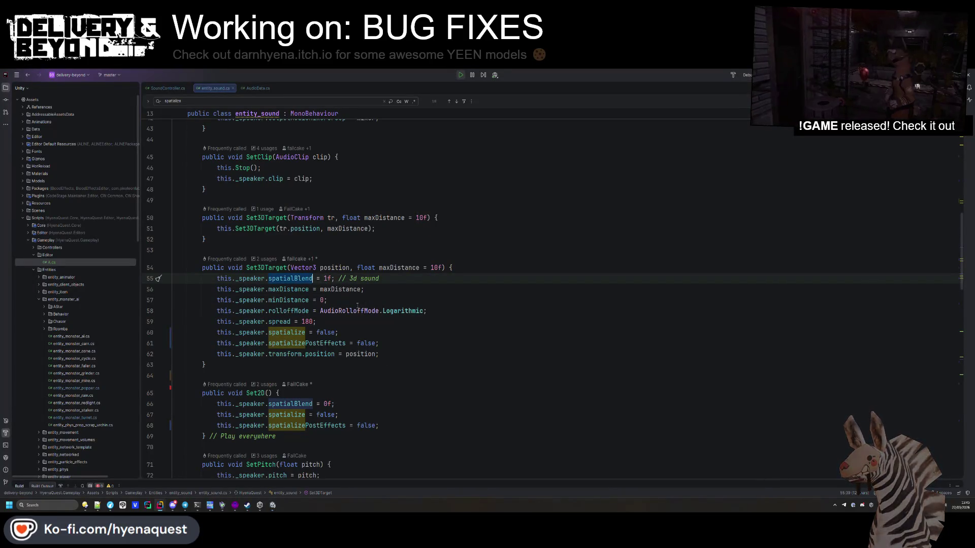
pyautogui.doubleClick(414, 311)
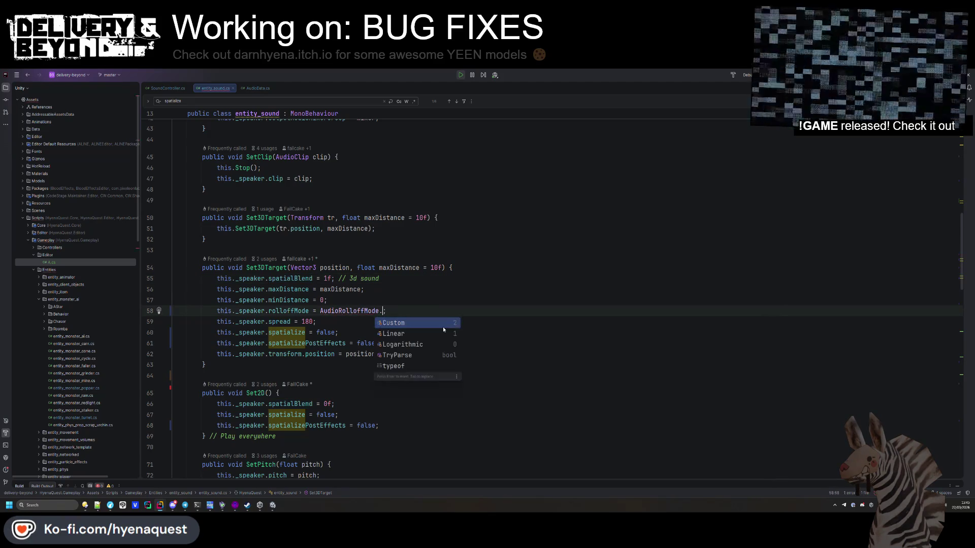
pyautogui.press('Down')
pyautogui.press('Return')
pyautogui.hotkey('alt', 'Tab')
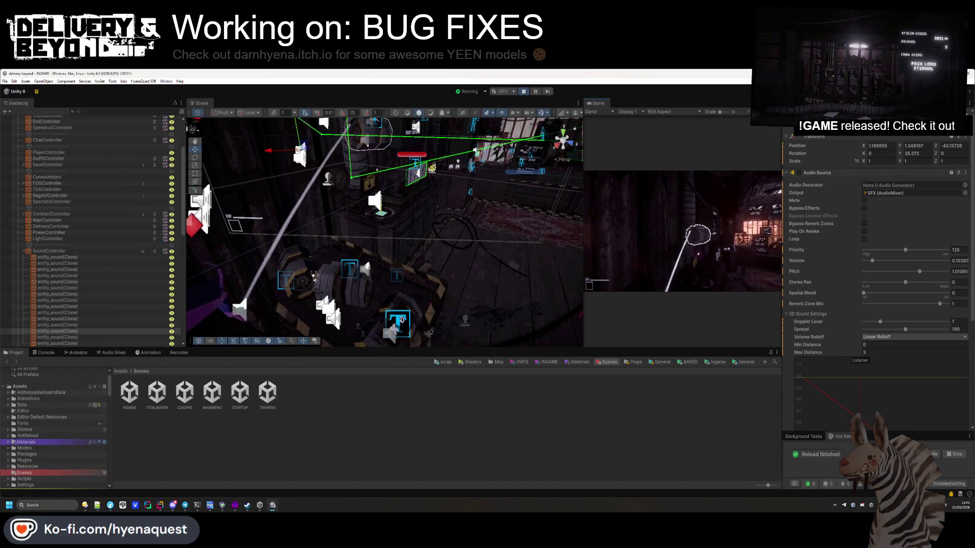
# - Check the Audio Source's volume rolloff options in Unity, then start entering Custom as Rider's rolloff mode
pyautogui.press('super')
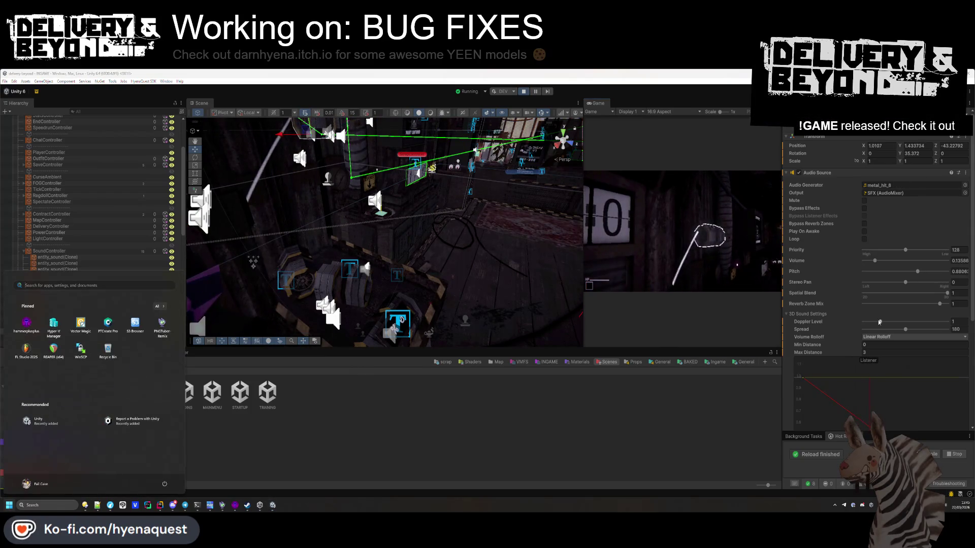
pyautogui.press('super')
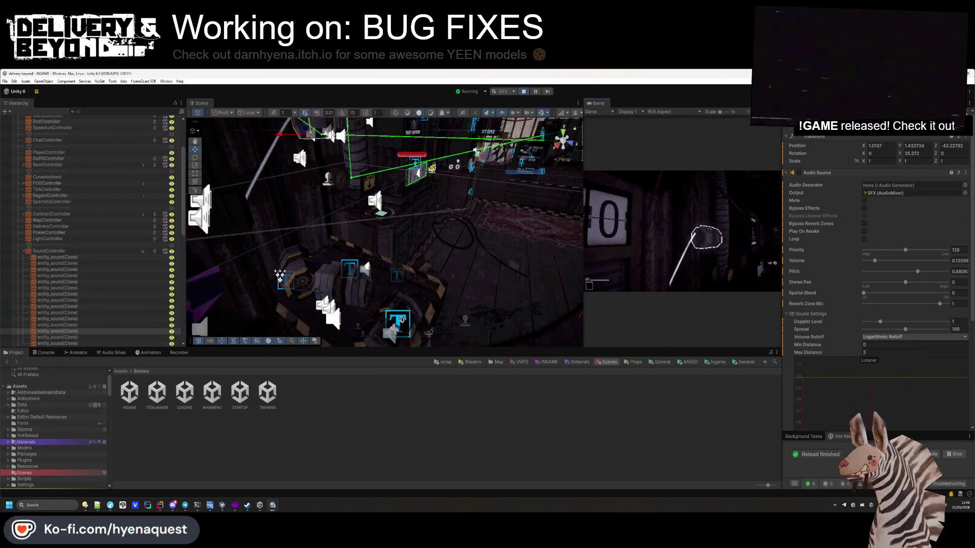
pyautogui.hotkey('alt', 'Tab')
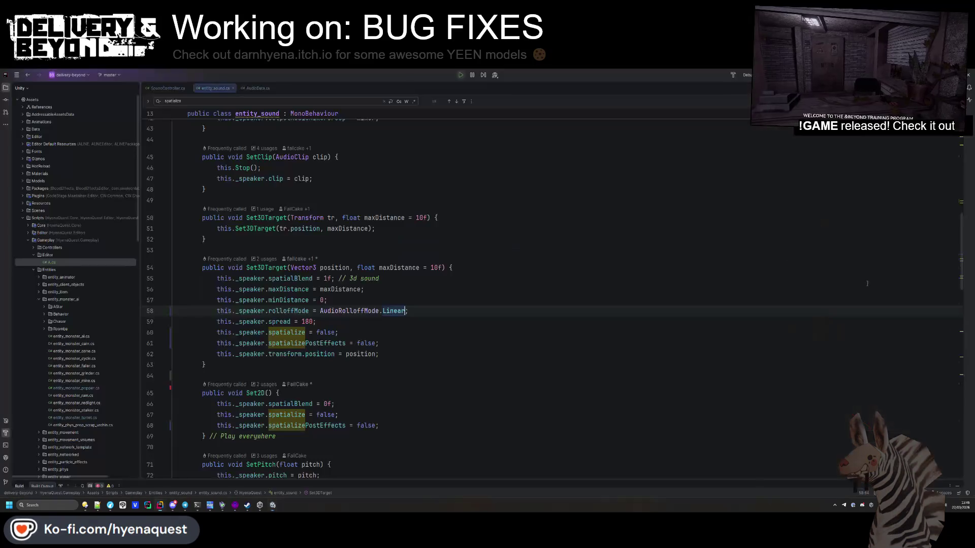
pyautogui.hotkey('alt', 'Tab')
pyautogui.click(894, 336)
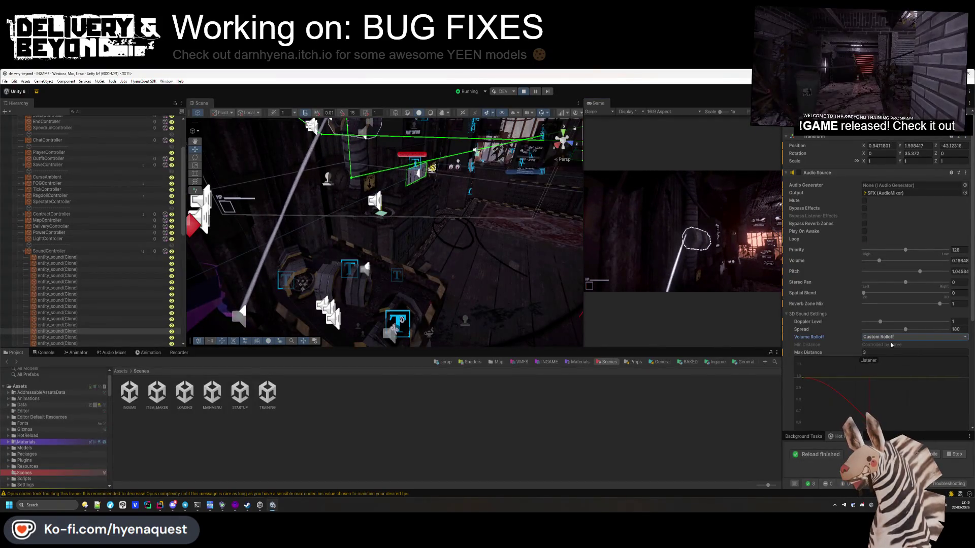
pyautogui.hotkey('alt', 'Tab')
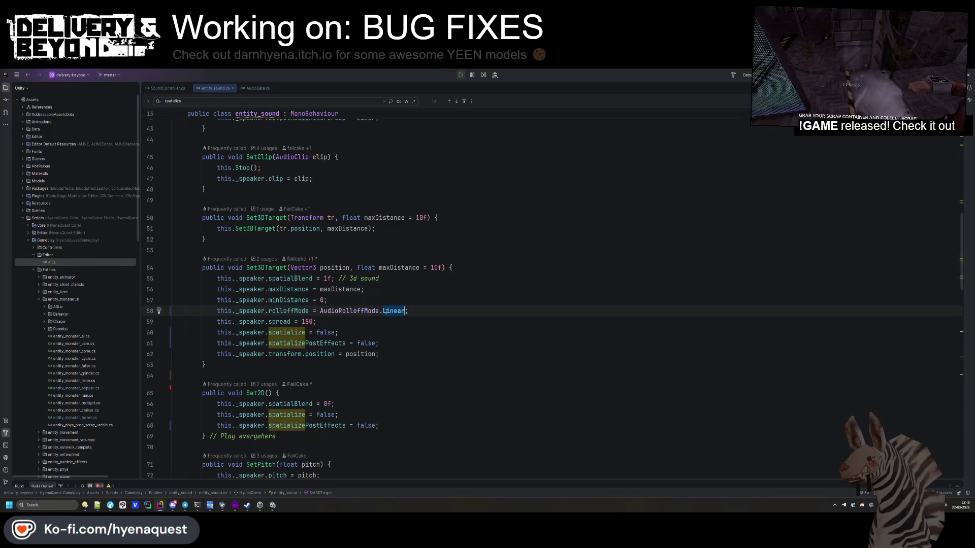
pyautogui.write('Custom')
pyautogui.hotkey('alt', 'Tab')
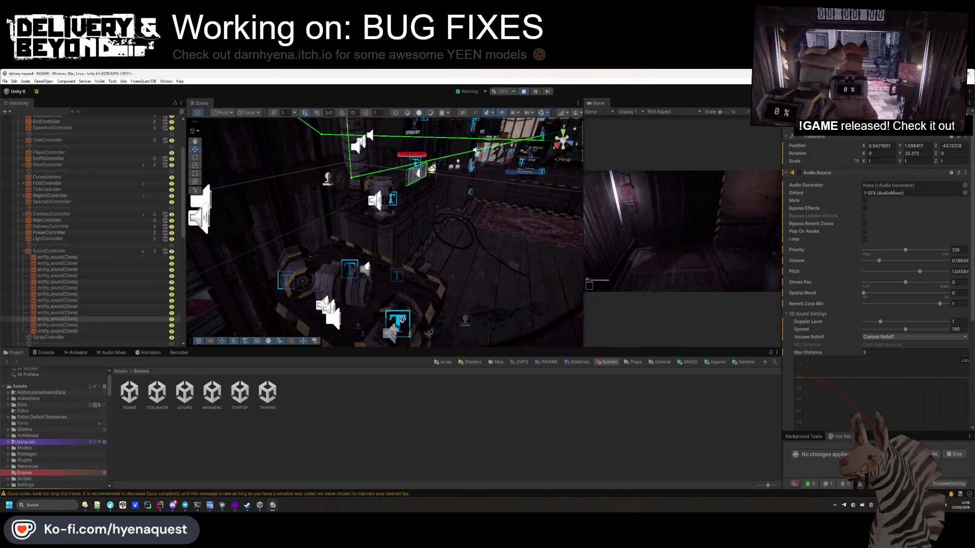
# - Dock the Game view beside the Scene view and enlarge it
pyautogui.press('super')
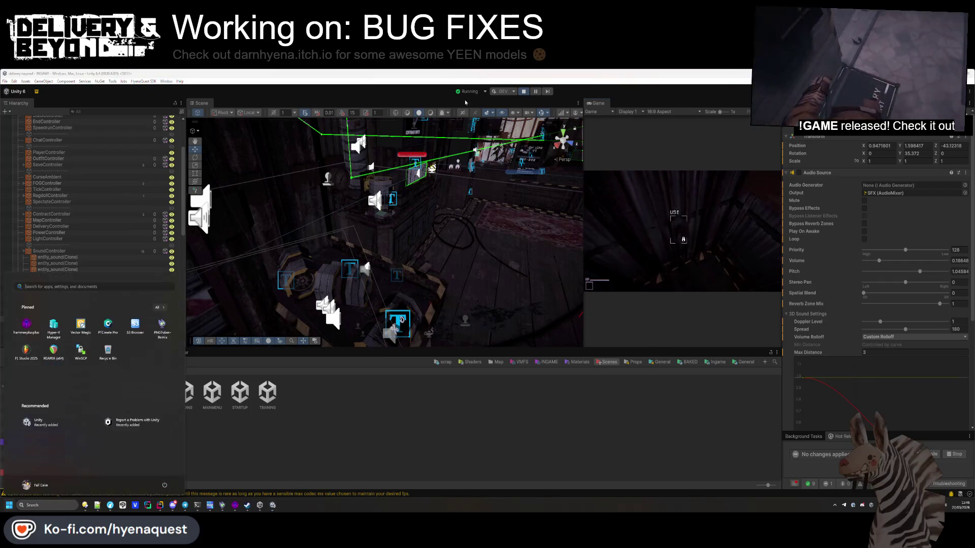
pyautogui.moveTo(599, 104); pyautogui.dragTo(532, 105)
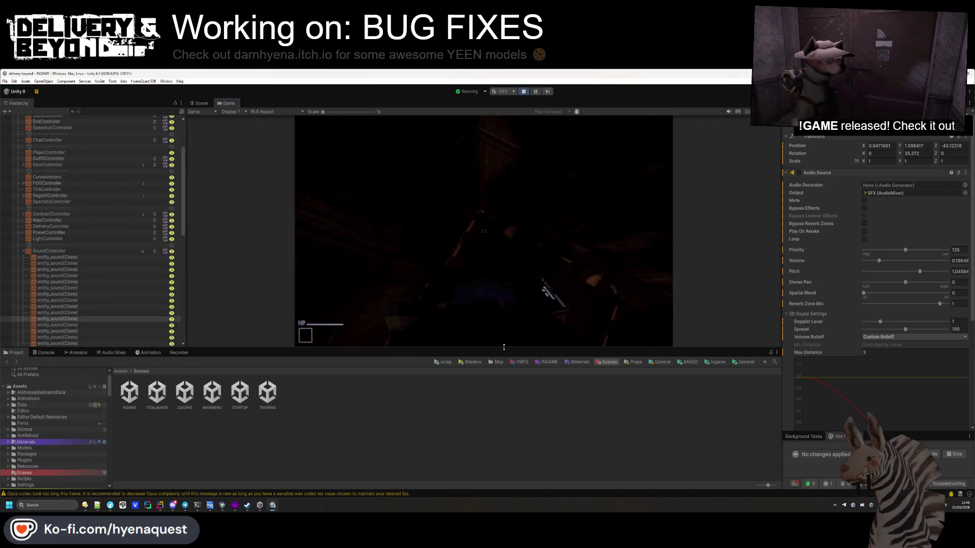
pyautogui.moveTo(503, 347); pyautogui.dragTo(504, 450)
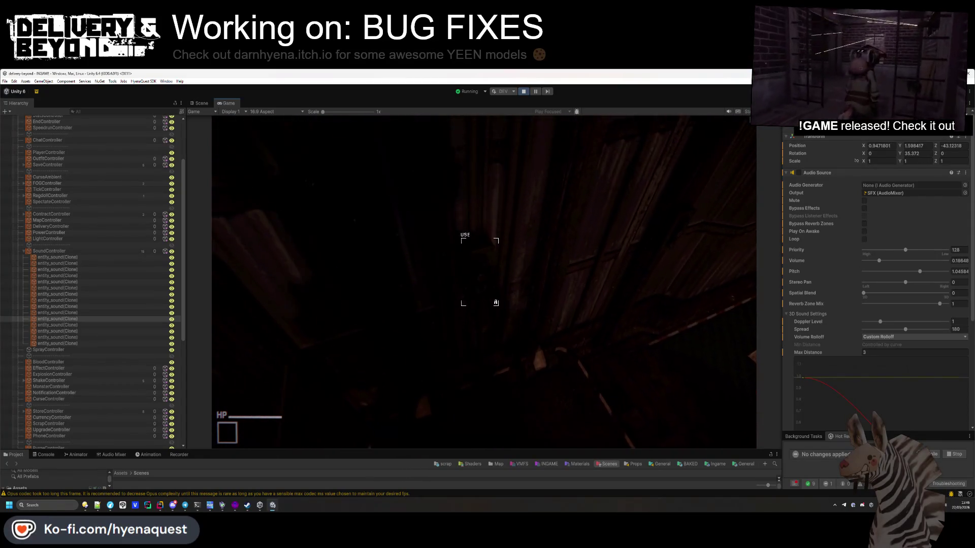
# - Select func_ship_elevator in the Scene view and set its Rigidbody interpolation to Interpolate
pyautogui.hotkey('ctrl', '1')
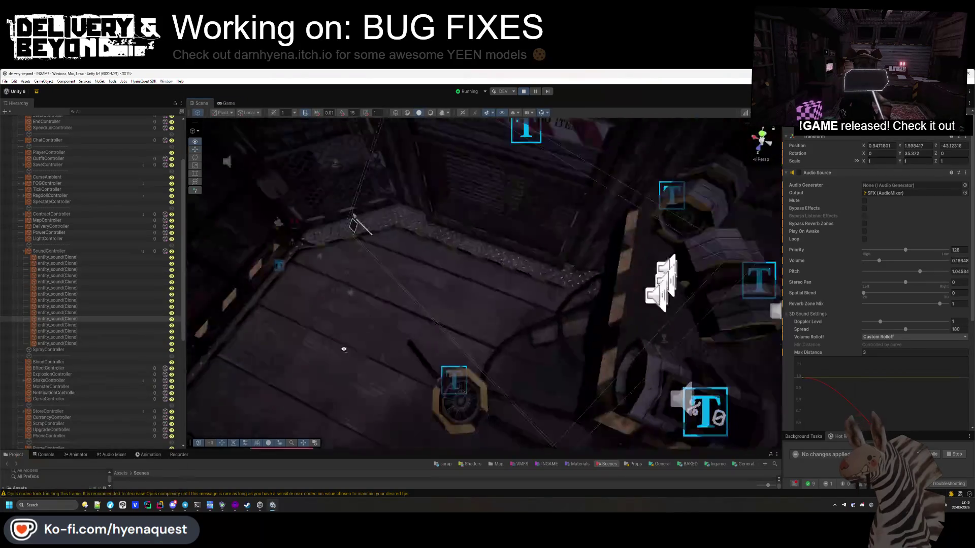
pyautogui.moveTo(322, 270); pyautogui.dragTo(600, 350)
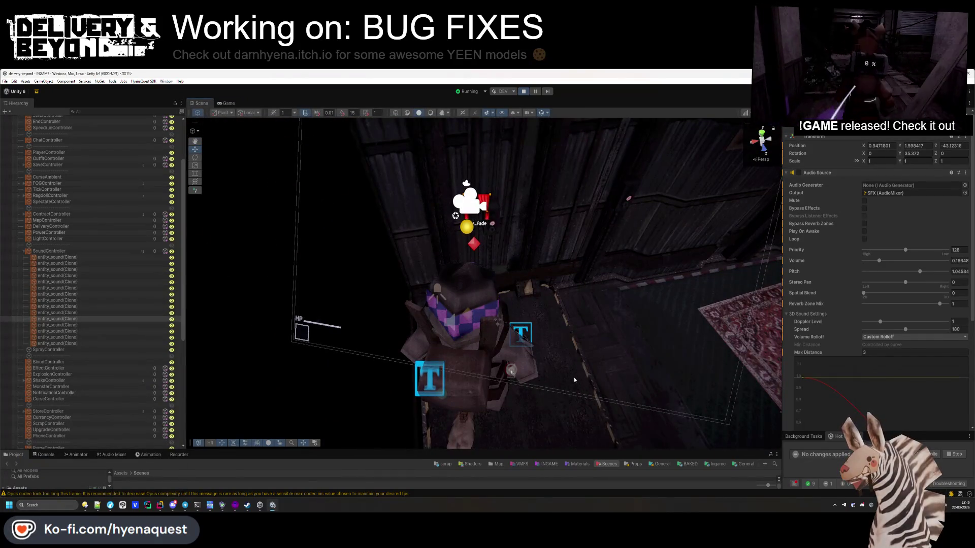
pyautogui.click(551, 421)
pyautogui.moveTo(551, 421); pyautogui.dragTo(621, 320)
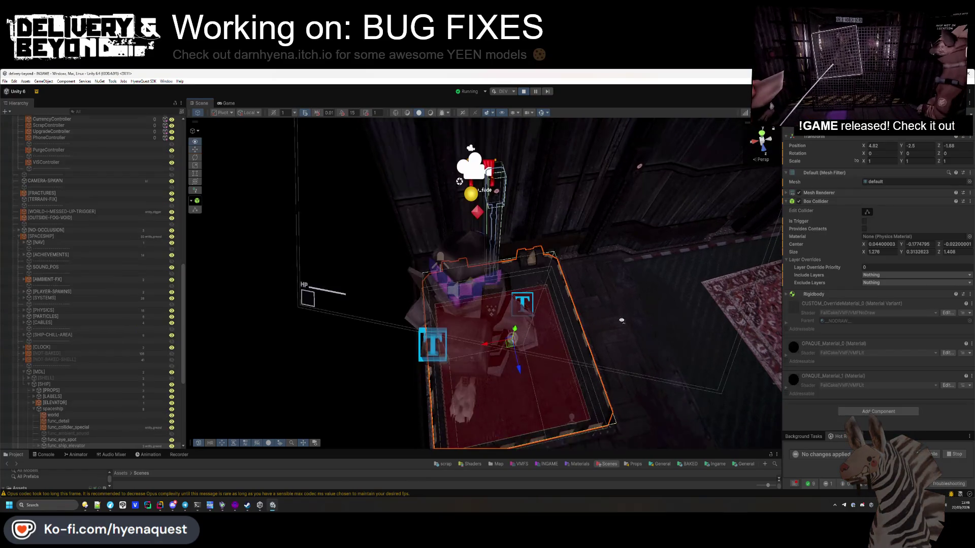
pyautogui.click(847, 295)
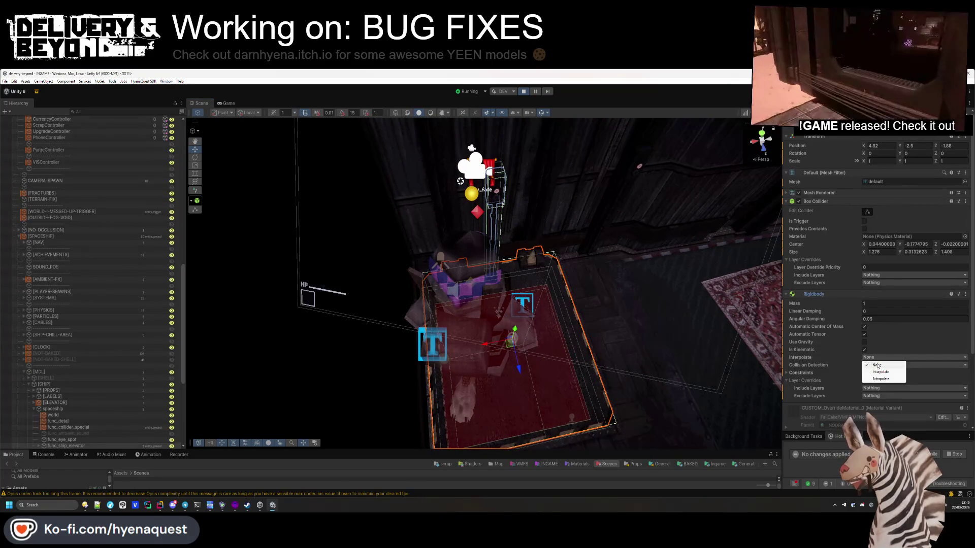
pyautogui.click(880, 371)
# - Playtest the elevator with Extrapolate, then Interpolate, finally setting interpolation to None
pyautogui.click(219, 103)
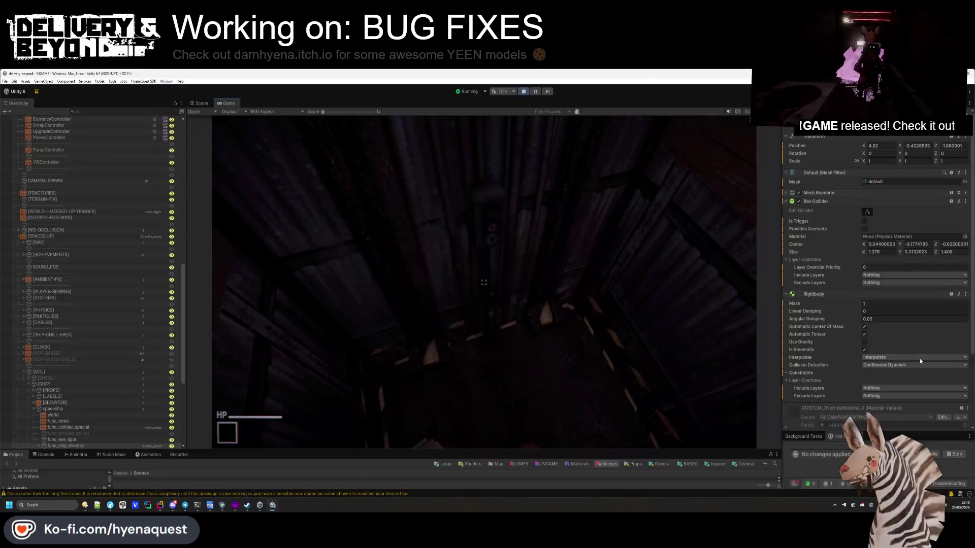
pyautogui.click(901, 357)
pyautogui.click(902, 379)
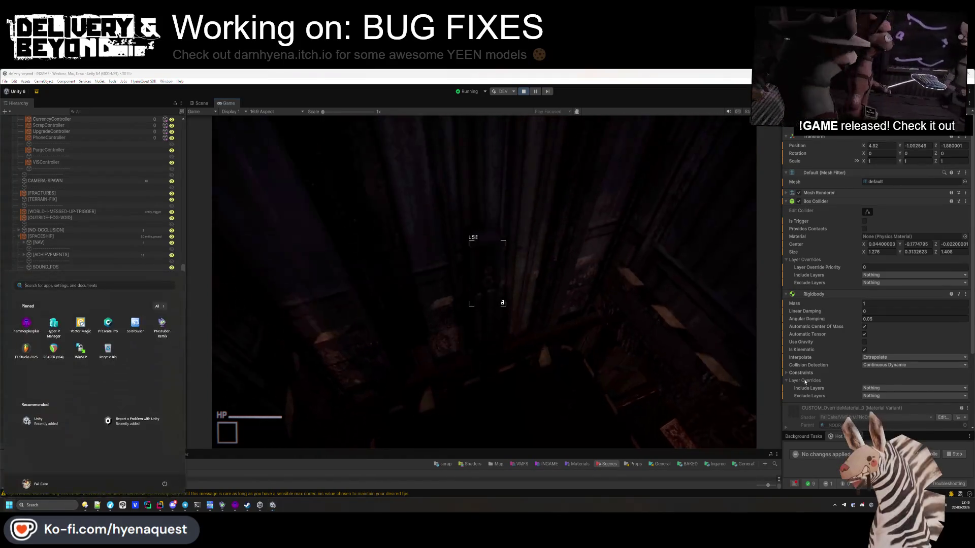
pyautogui.click(890, 358)
pyautogui.click(882, 372)
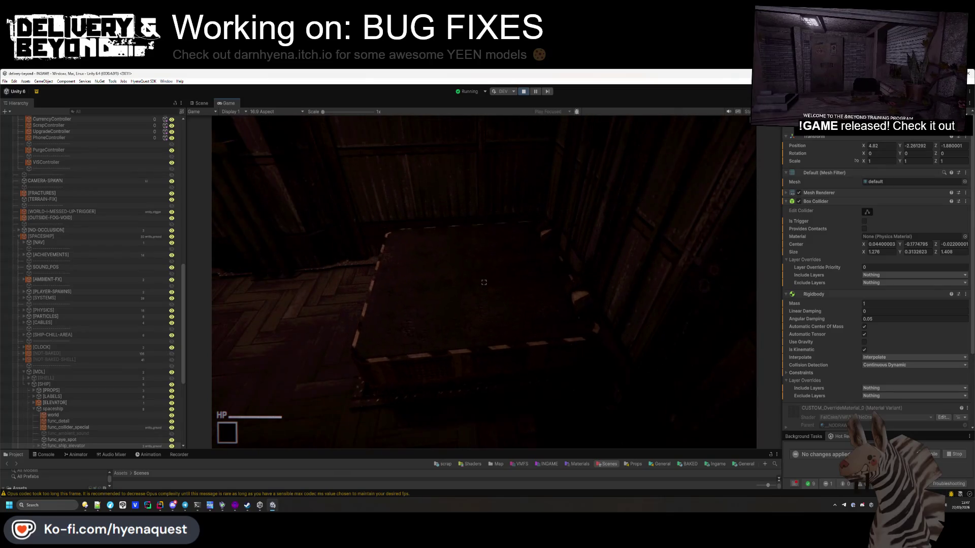
pyautogui.press('super')
pyautogui.click(888, 359)
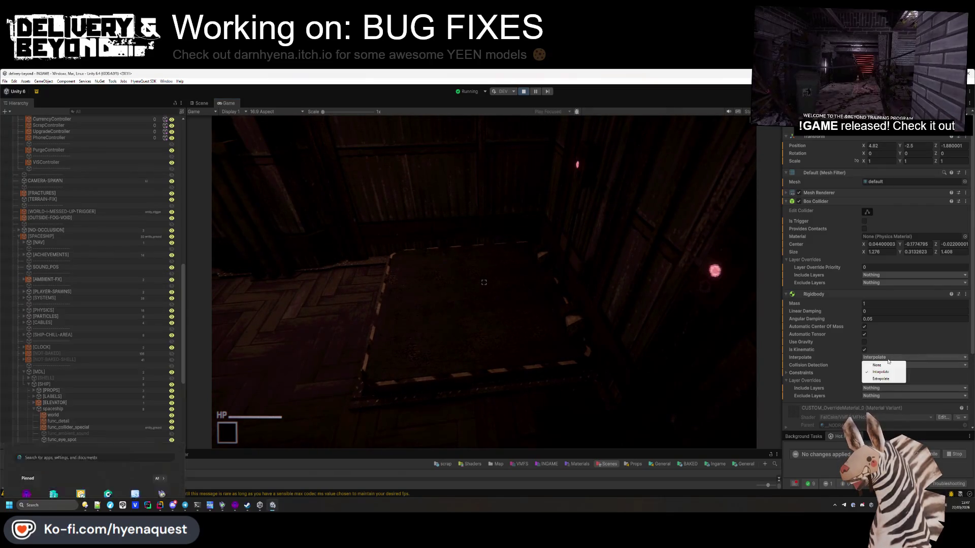
pyautogui.click(895, 350)
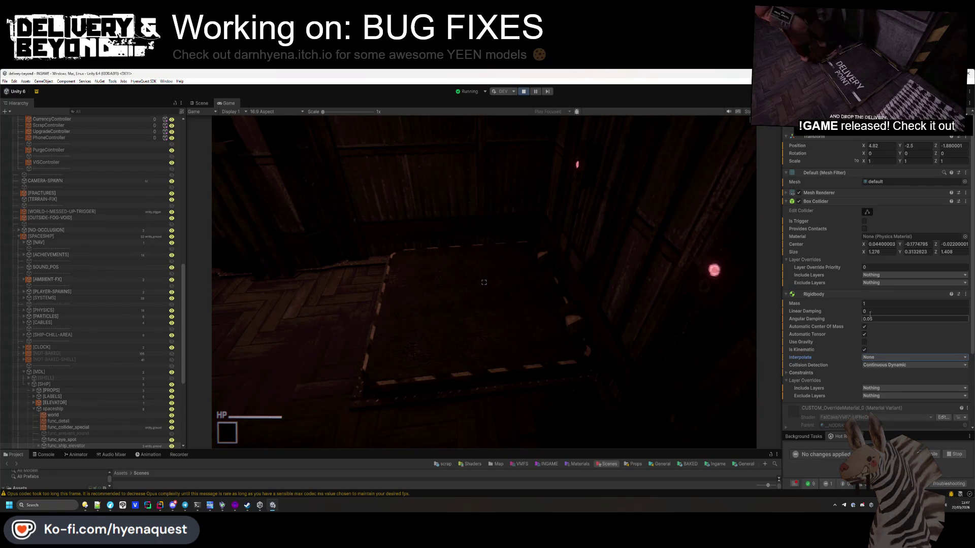
pyautogui.scroll(-4, 873, 325)
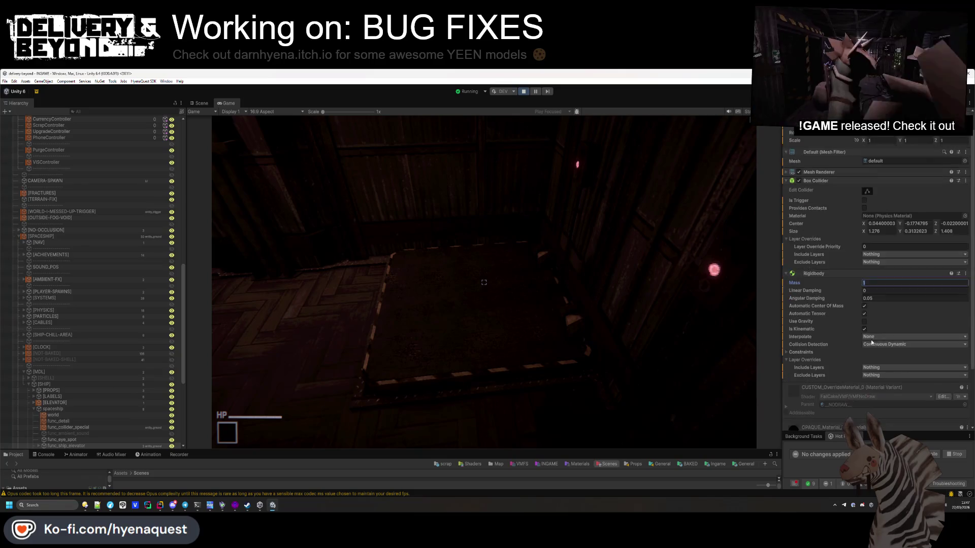
pyautogui.click(517, 361)
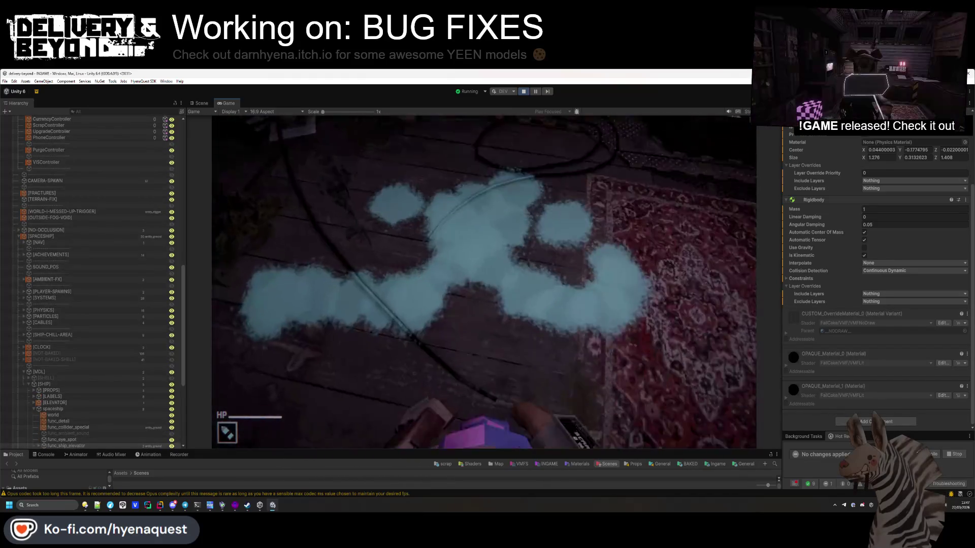
# - Open entity_door.cs in Rider through Search Everywhere
pyautogui.hotkey('alt', 'Tab')
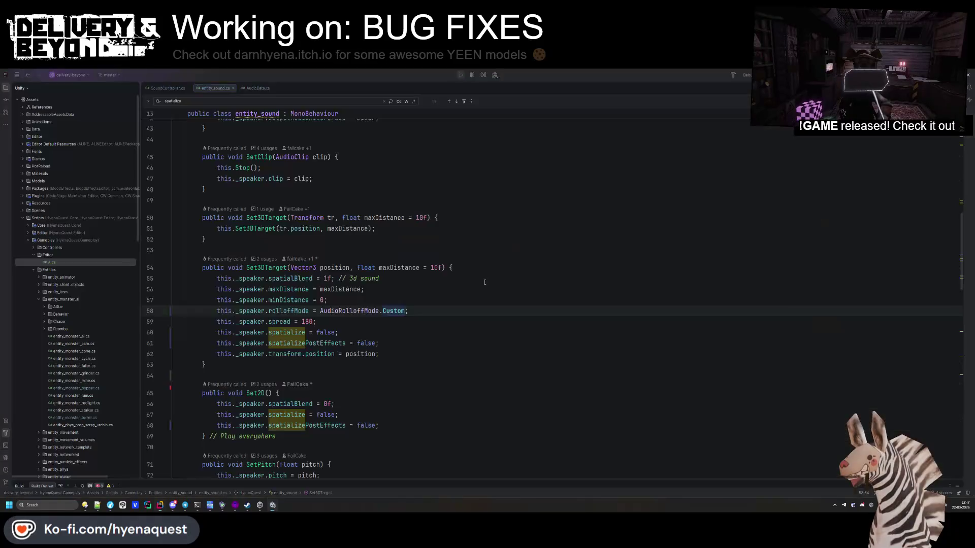
pyautogui.click(475, 153)
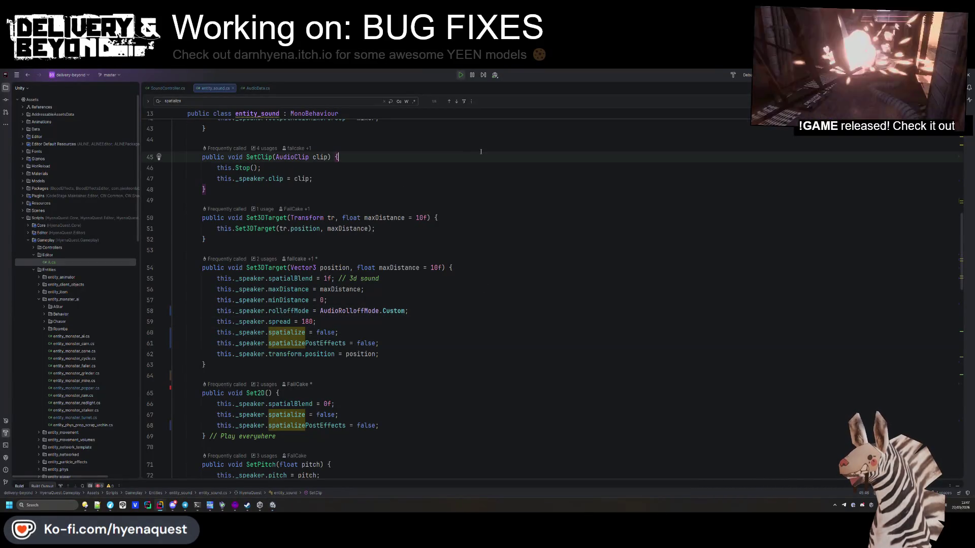
pyautogui.press('shift')
pyautogui.press('shift')
pyautogui.write('entity_door')
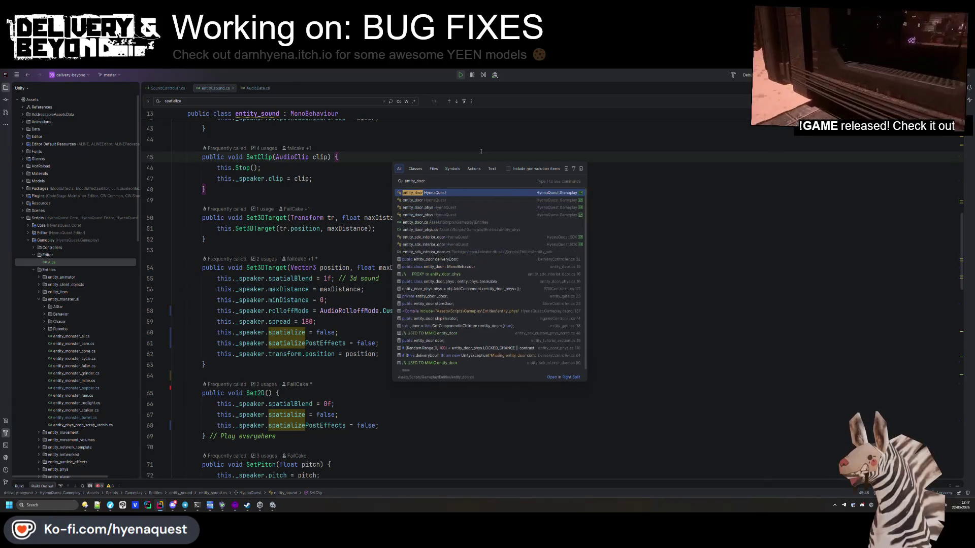
pyautogui.press('Down')
pyautogui.press('Down')
pyautogui.press('Down')
pyautogui.press('Return')
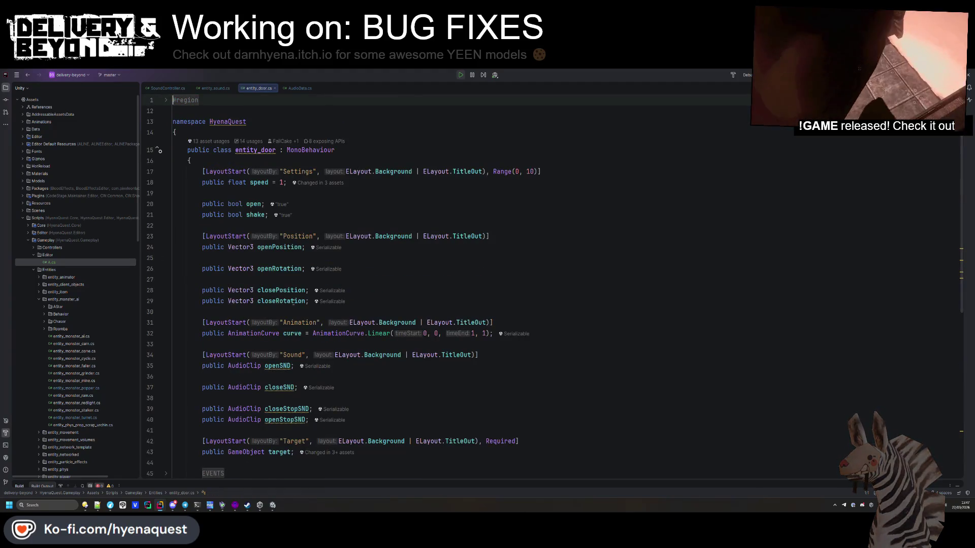
# - Expand the PRIVATE region and add volume = 0.5F to the door's AudioData on line 76
pyautogui.scroll(-10, 293, 302)
pyautogui.click(214, 397)
pyautogui.scroll(-10, 260, 305)
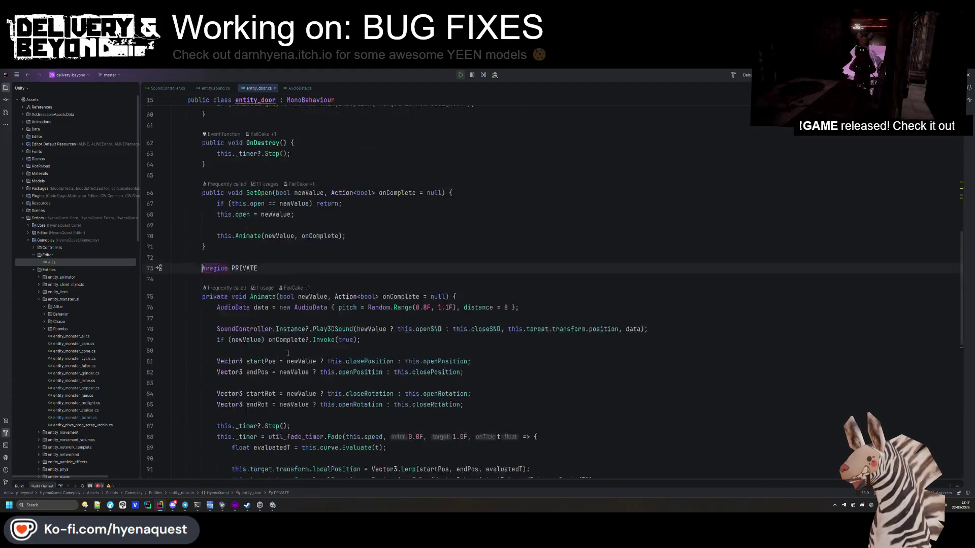
pyautogui.scroll(8, 259, 293)
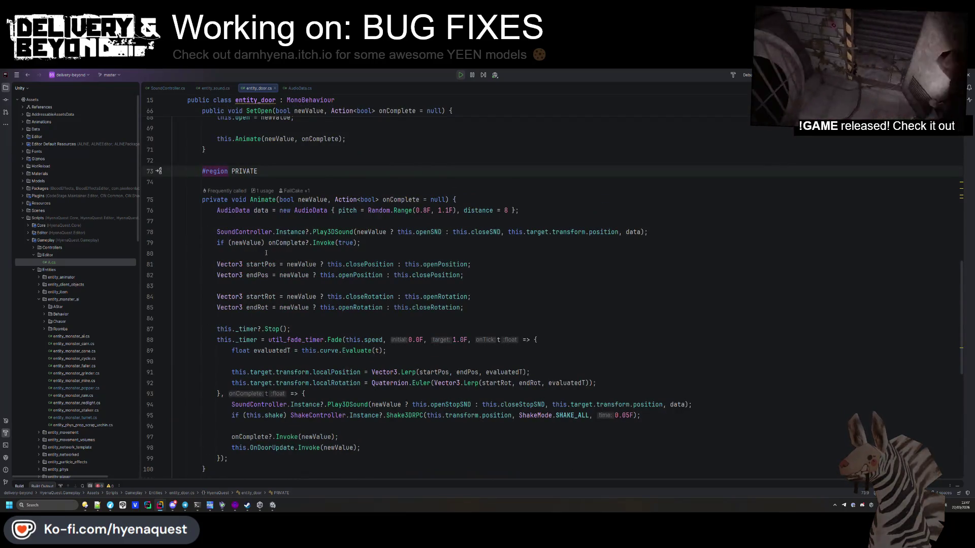
pyautogui.scroll(-5, 339, 329)
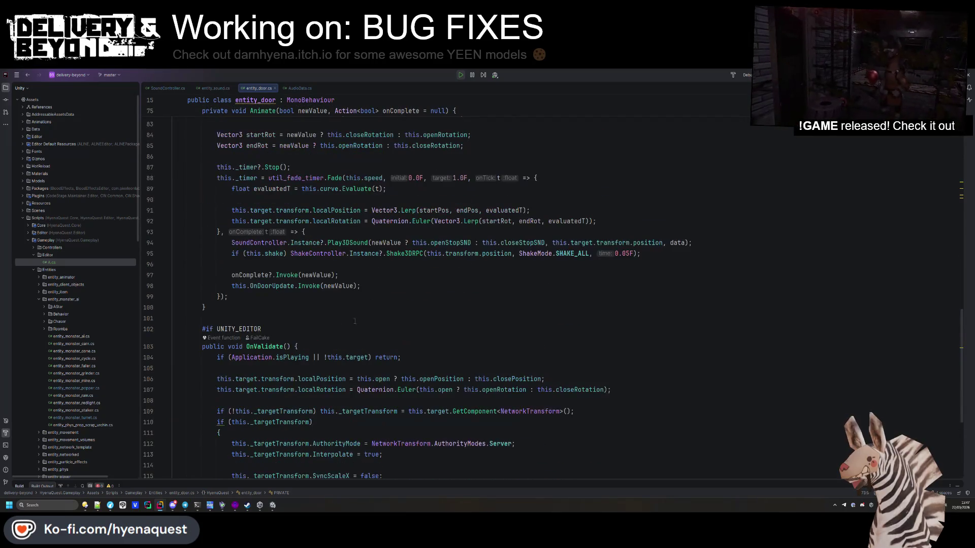
pyautogui.click(360, 242)
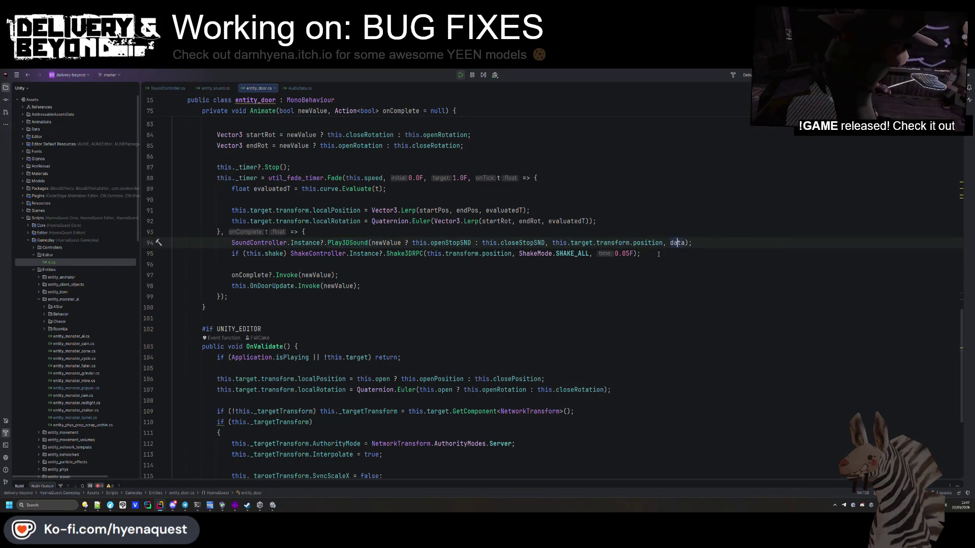
pyautogui.scroll(4, 570, 286)
pyautogui.scroll(1, 604, 219)
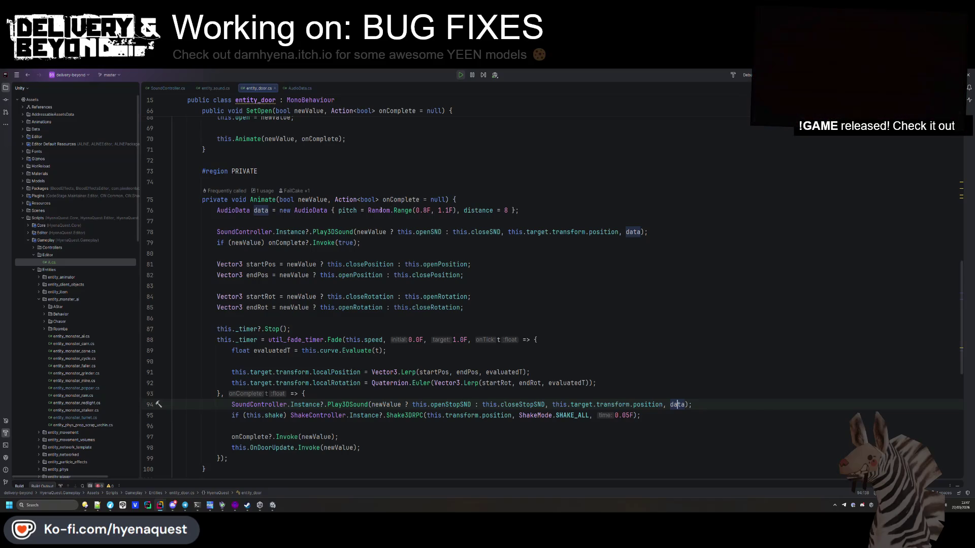
pyautogui.click(508, 211)
pyautogui.write(', volume')
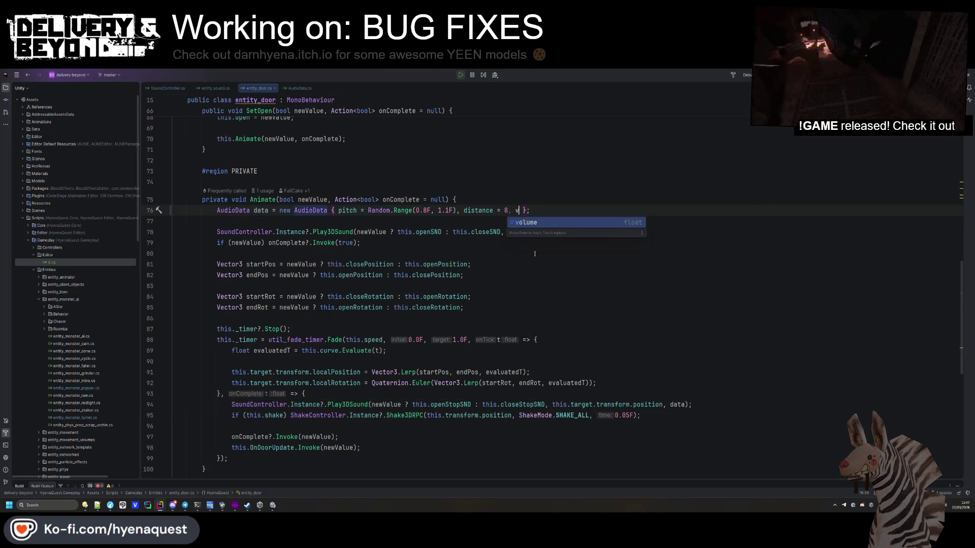
pyautogui.write(' = 0.5F')
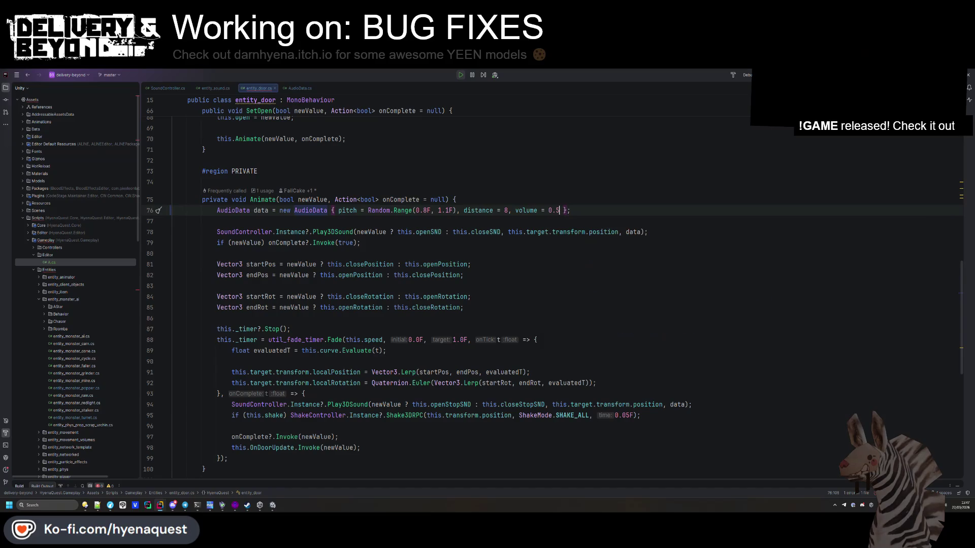
pyautogui.hotkey('alt', 'Tab')
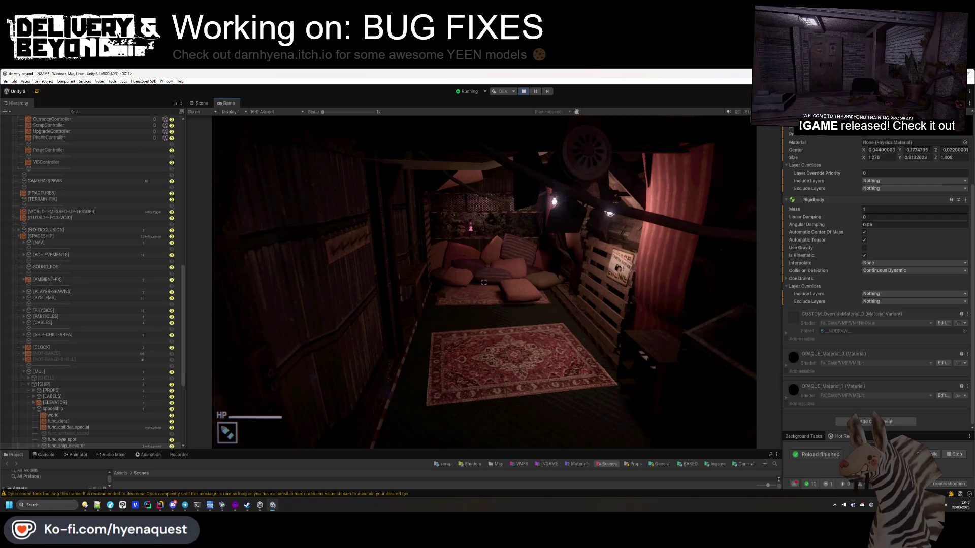
# - Open the in-game cosmetics menu and try on different hats, including the sombrero
pyautogui.press('e')
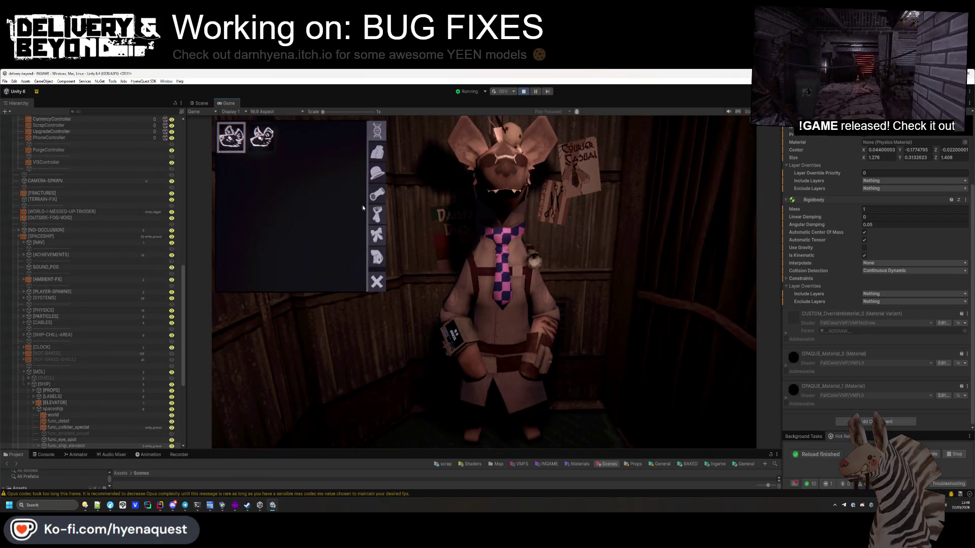
pyautogui.click(376, 154)
pyautogui.click(376, 172)
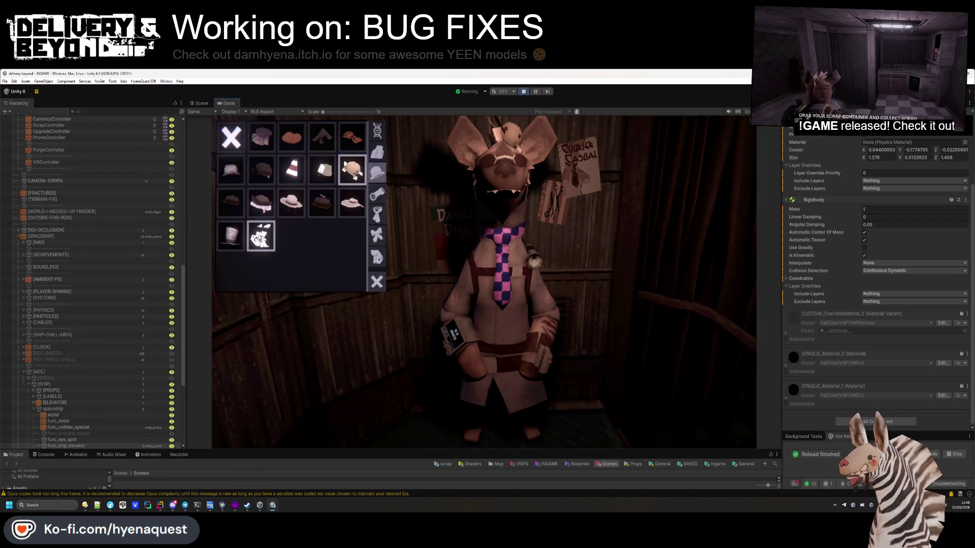
pyautogui.click(352, 170)
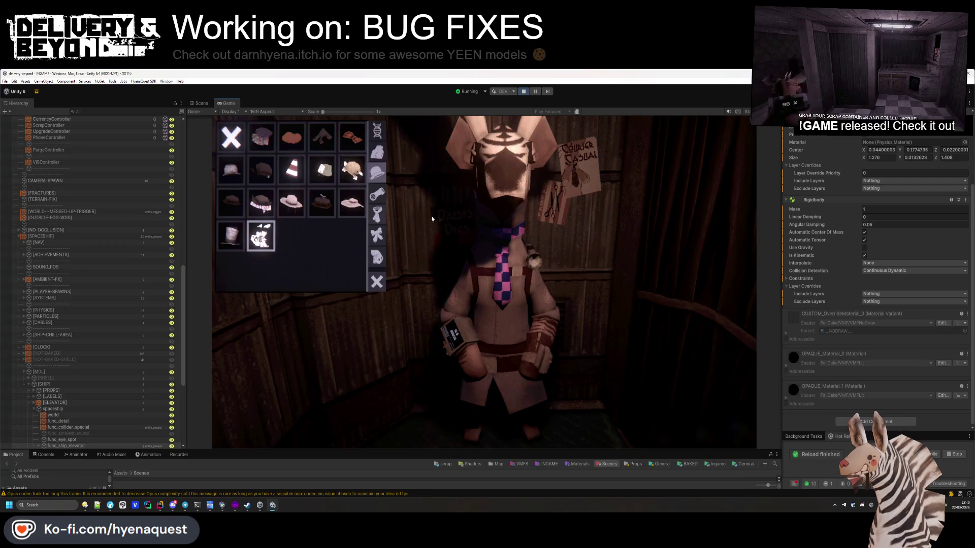
pyautogui.click(273, 148)
pyautogui.click(320, 137)
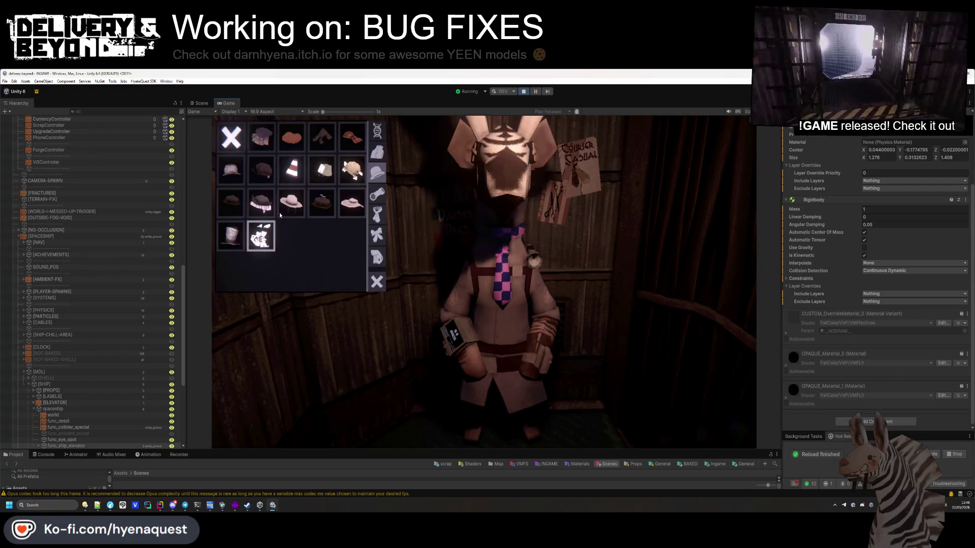
# - Try the winged glasses, red striped tie and bow tie on the character
pyautogui.click(377, 194)
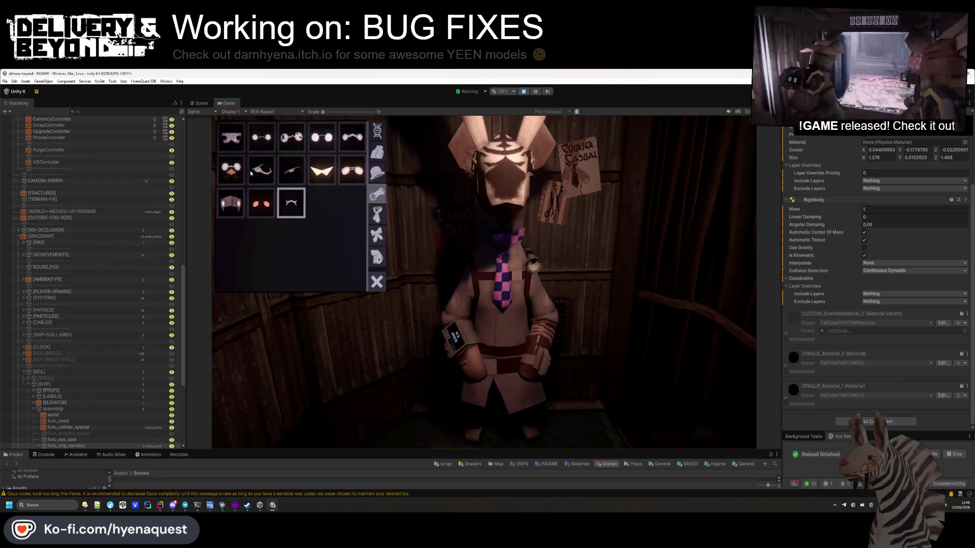
pyautogui.click(316, 171)
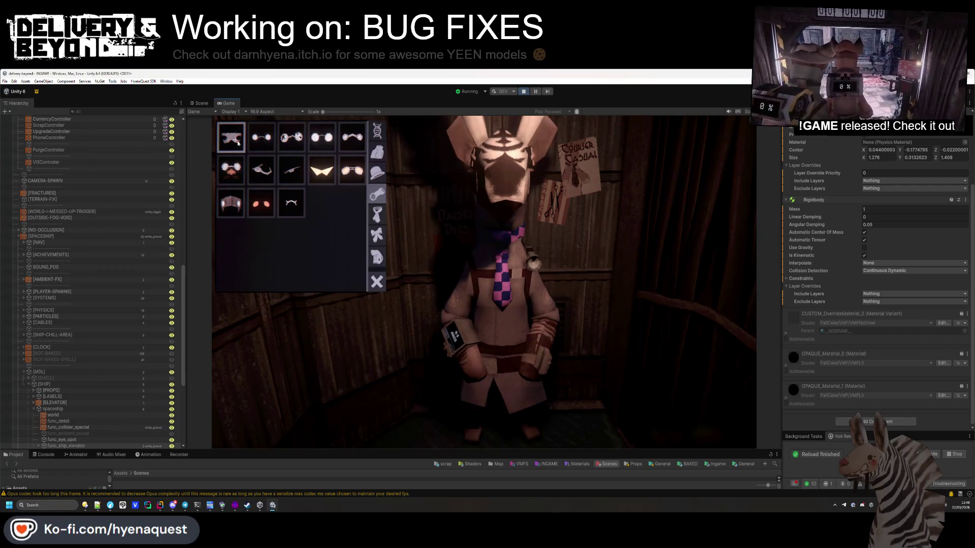
pyautogui.click(377, 217)
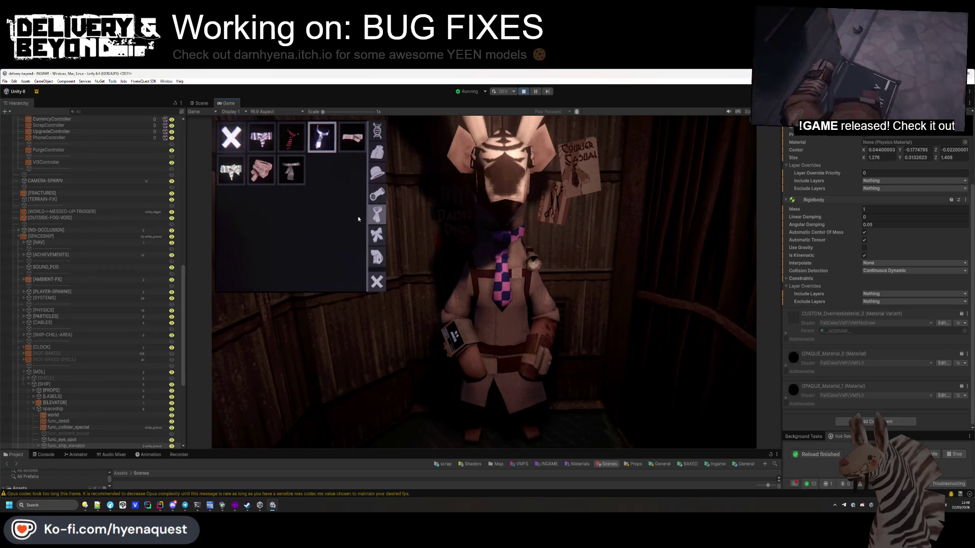
pyautogui.click(292, 143)
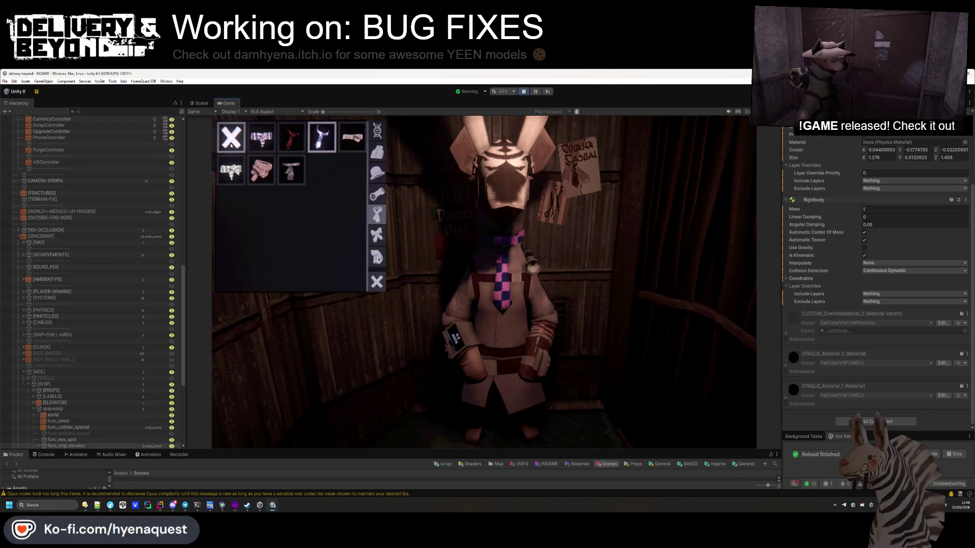
pyautogui.scroll(4, 231, 146)
pyautogui.scroll(-1, 267, 173)
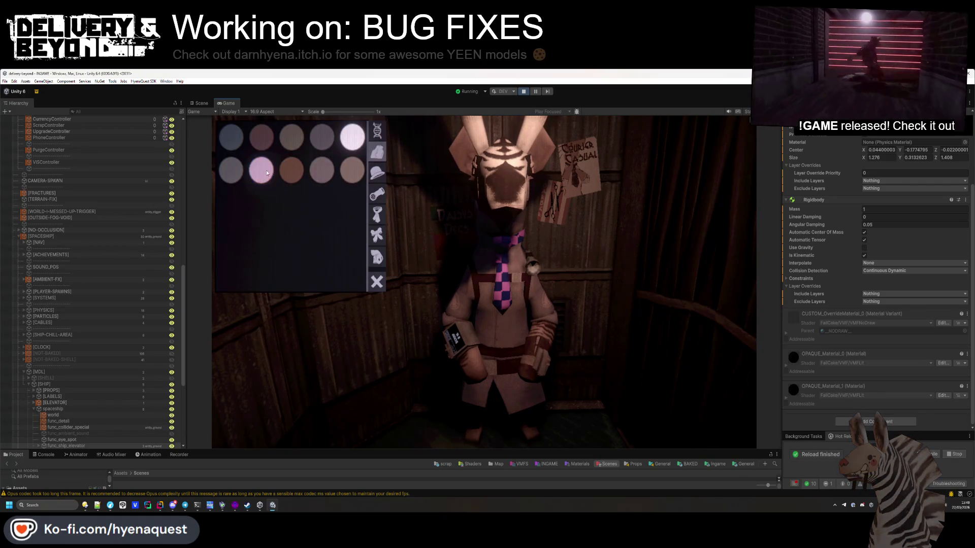
pyautogui.click(370, 258)
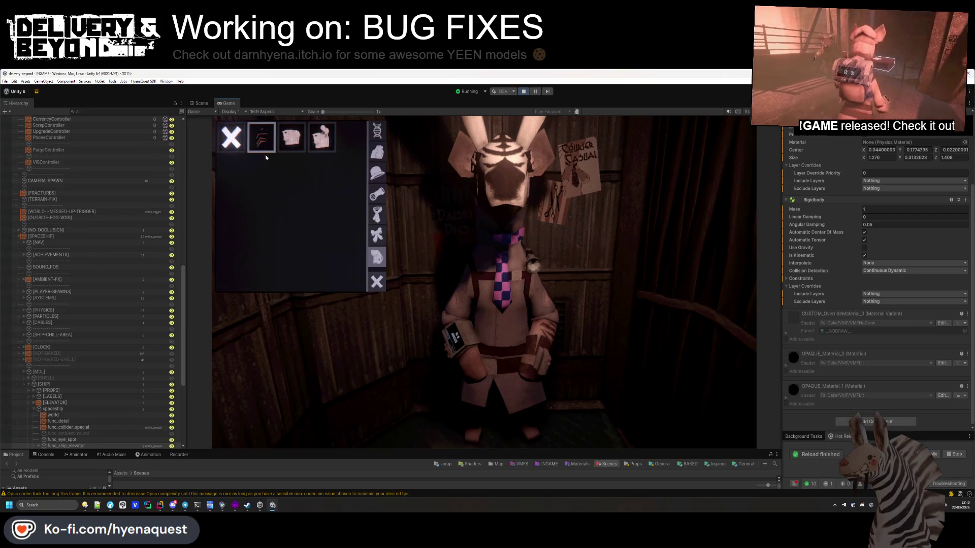
pyautogui.click(374, 242)
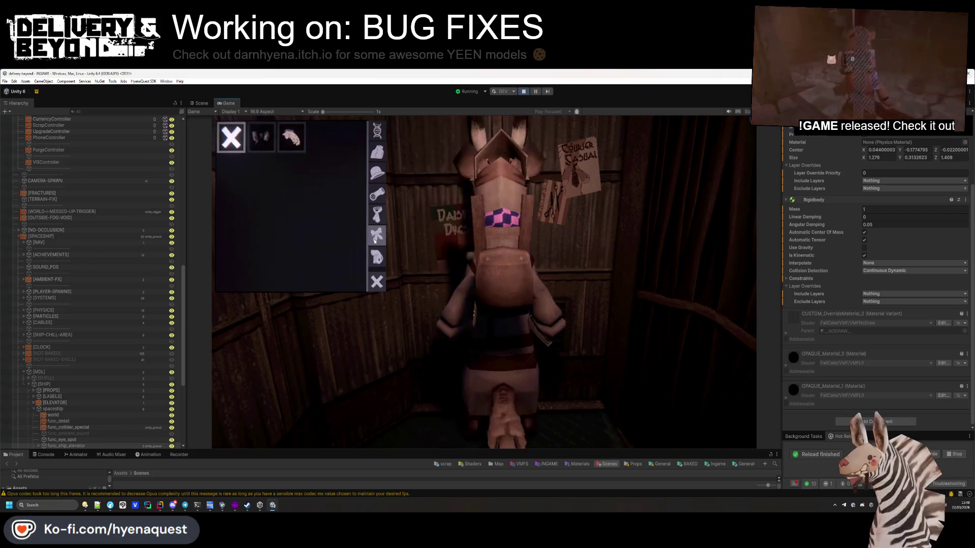
pyautogui.click(259, 144)
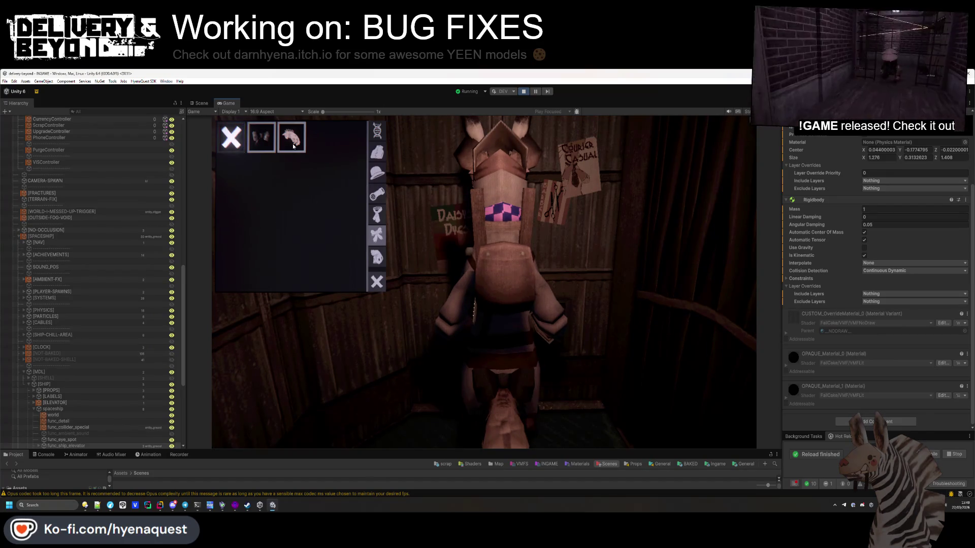
pyautogui.click(262, 147)
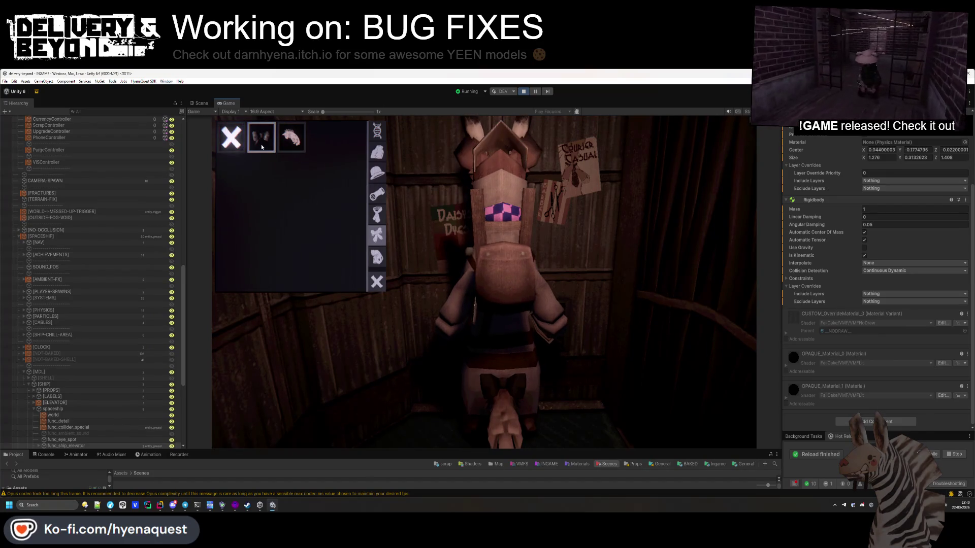
# - Equip the traffic-cone hat and goggle-style glasses after trying other glasses
pyautogui.click(373, 175)
pyautogui.click(292, 169)
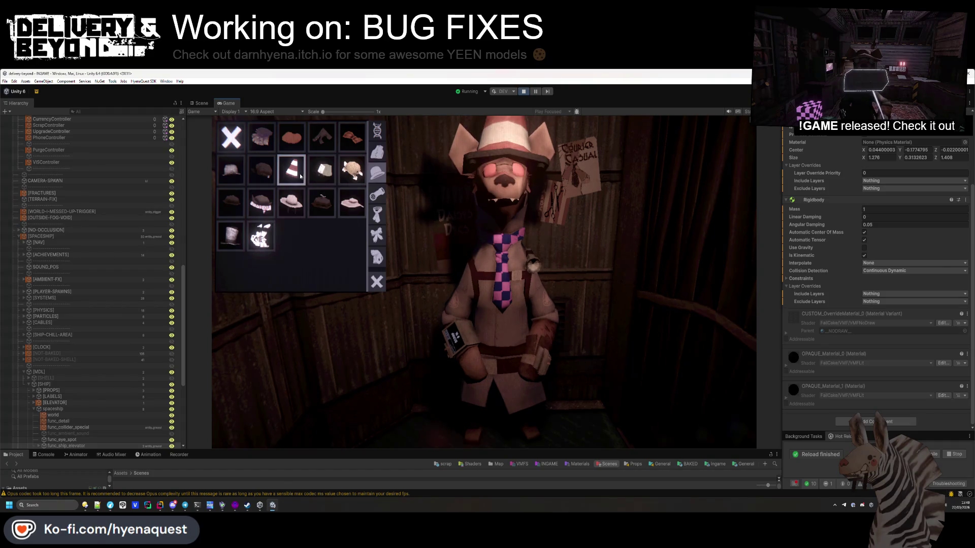
pyautogui.click(352, 202)
pyautogui.click(377, 194)
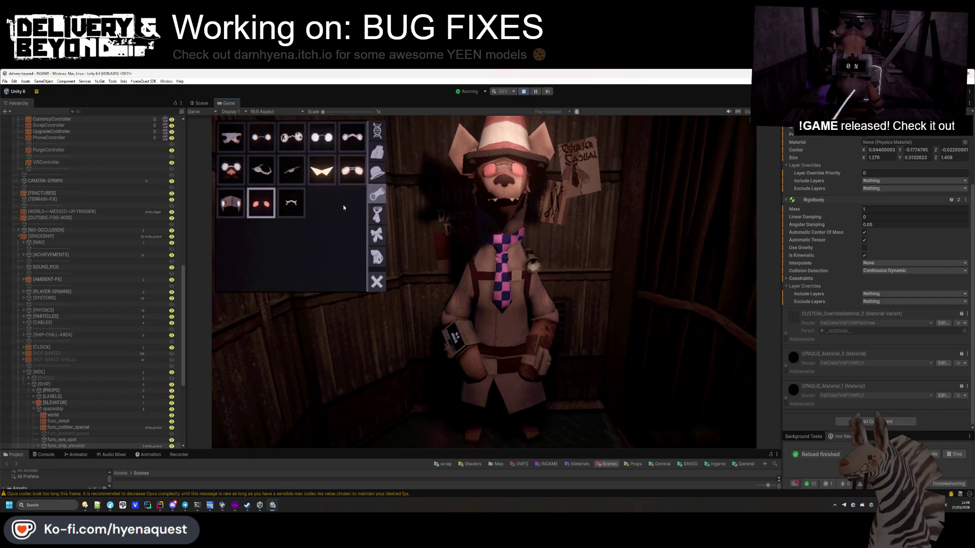
pyautogui.click(262, 169)
pyautogui.click(232, 177)
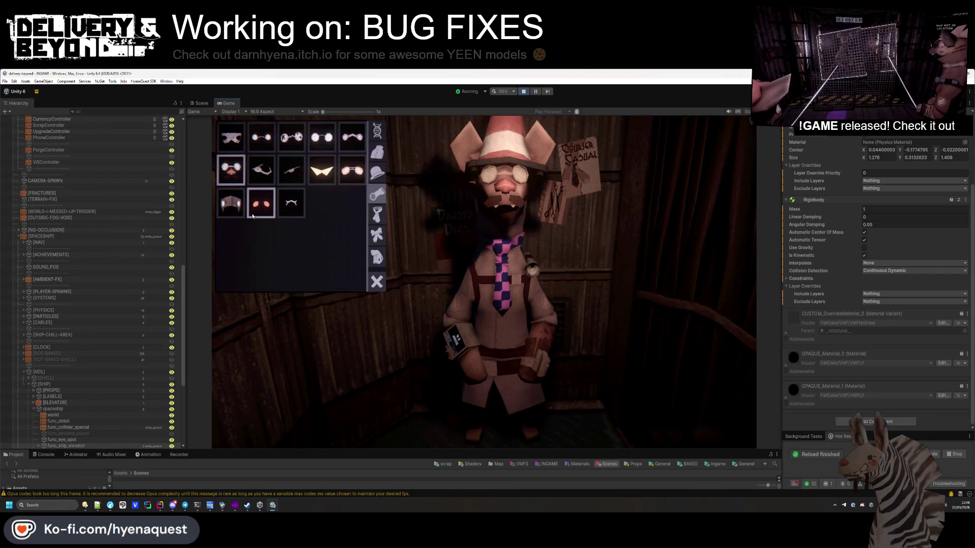
pyautogui.click(233, 143)
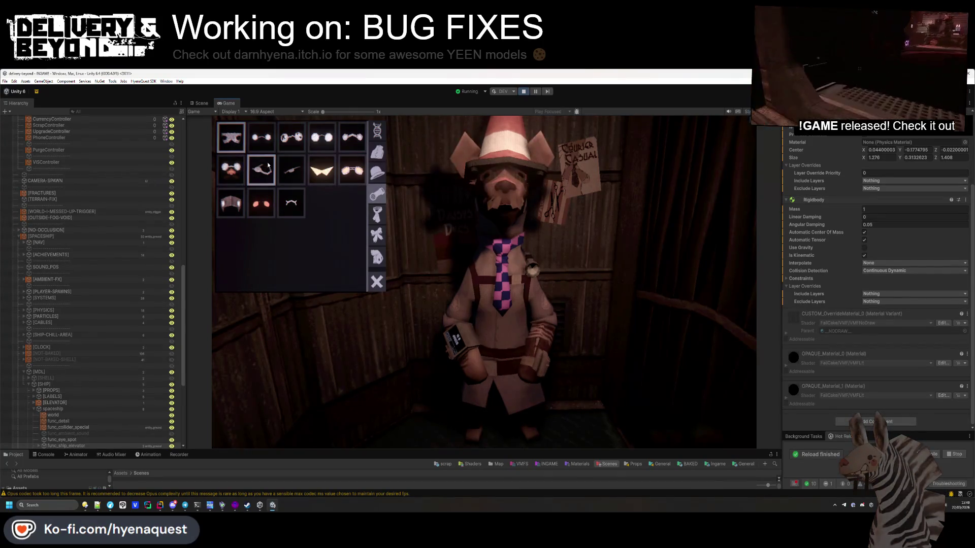
pyautogui.click(294, 142)
# - Toggle the settings menu with Esc, then close the cosmetics panel to resume play
pyautogui.press('Escape')
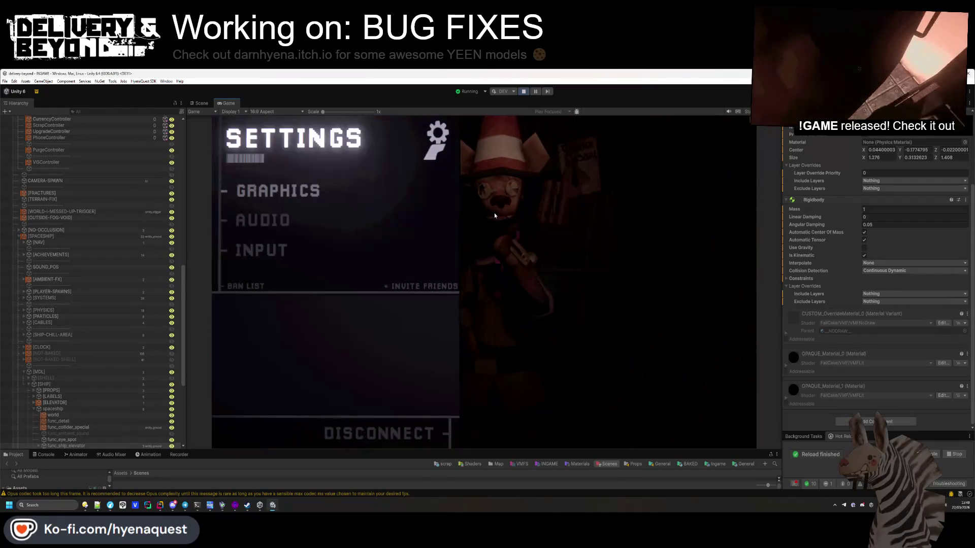
pyautogui.press('Escape')
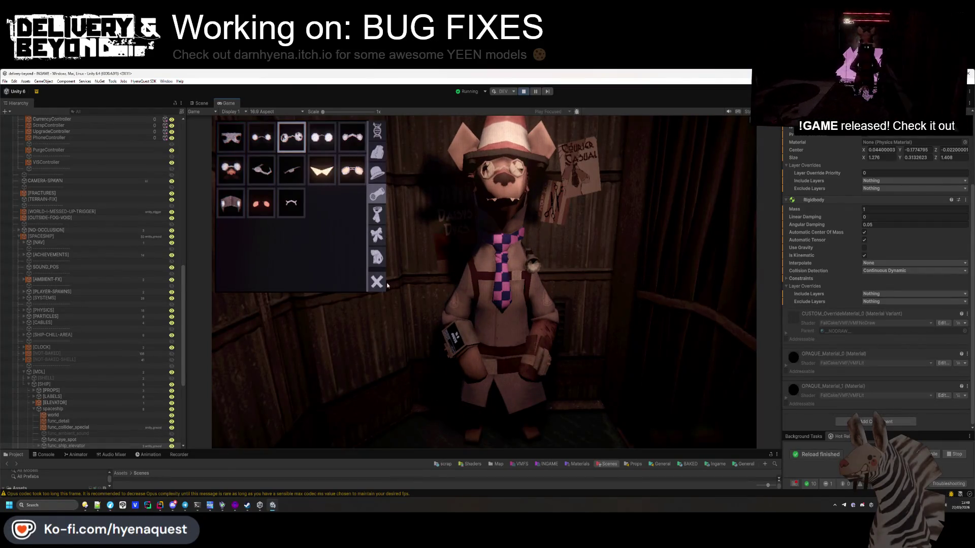
pyautogui.click(387, 286)
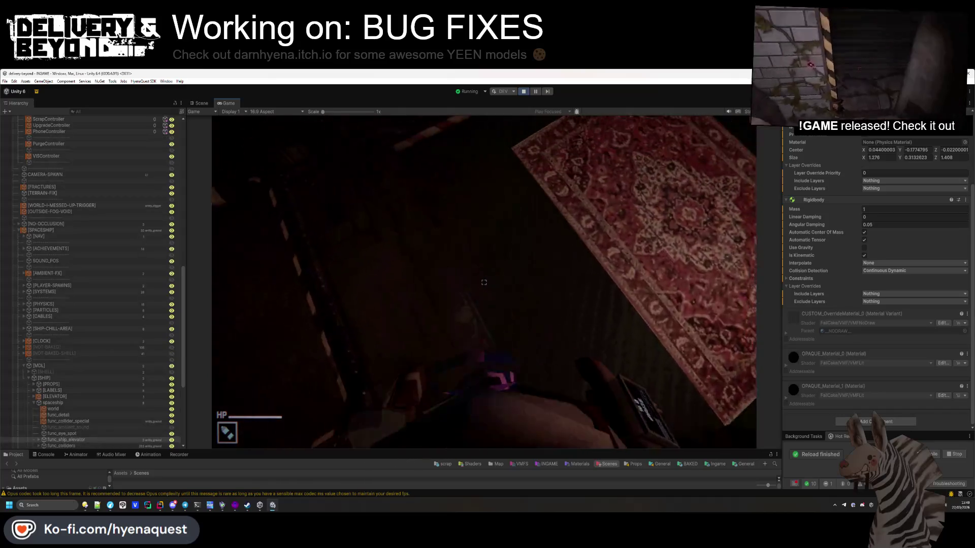
# - Switch Rider from the BundleBuilder code to the delivery-beyond project
pyautogui.hotkey('alt', 'Tab')
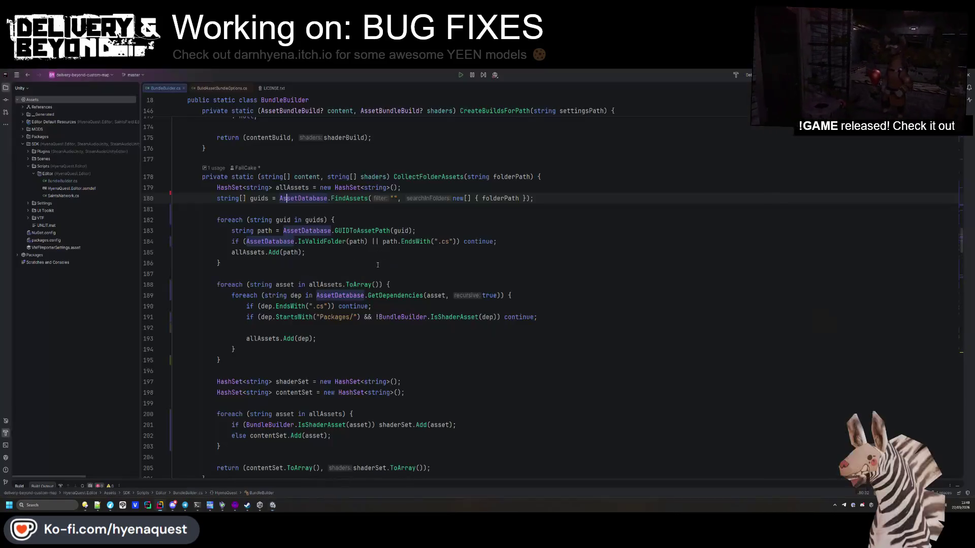
pyautogui.click(378, 264)
pyautogui.press('shift')
pyautogui.press('shift')
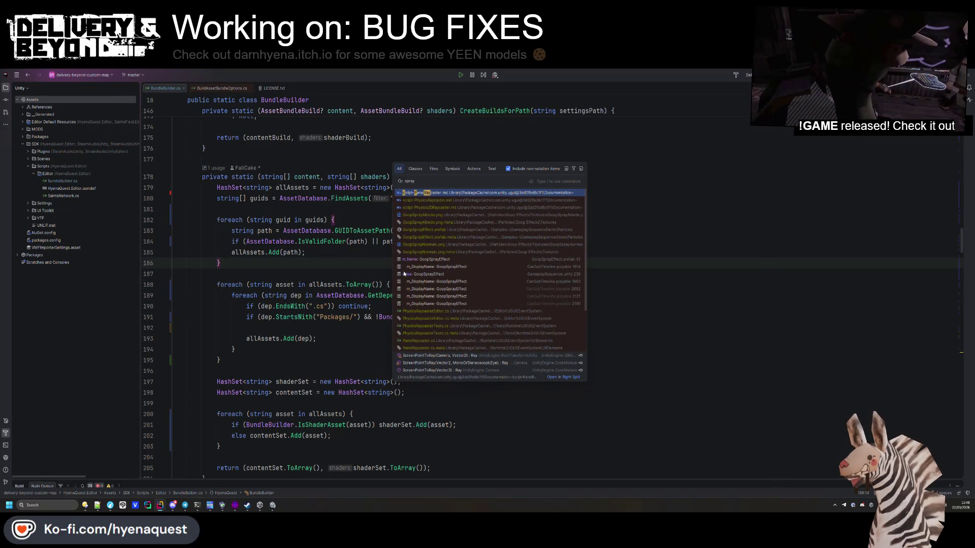
pyautogui.press('Escape')
pyautogui.moveTo(160, 505)
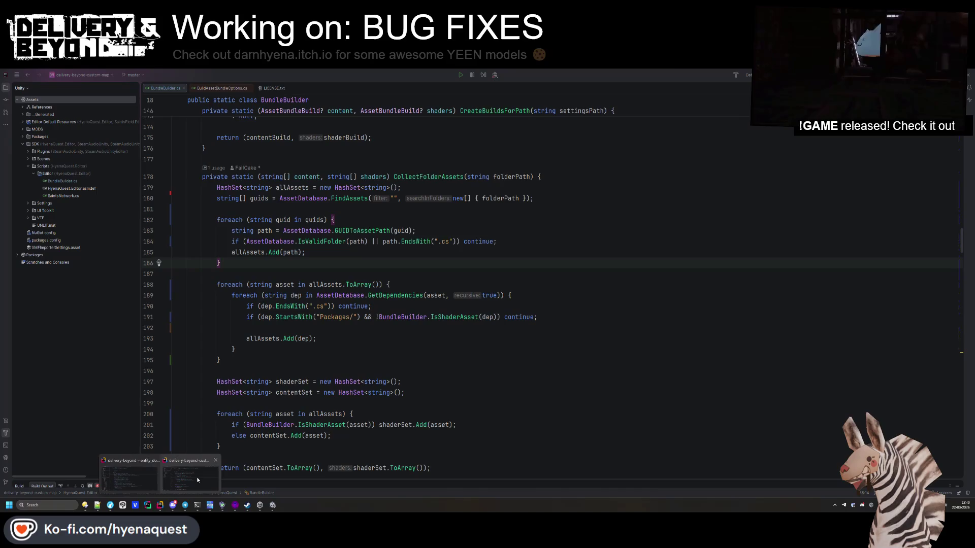
pyautogui.click(136, 483)
pyautogui.click(475, 289)
# - Search for 'spray' and jump to the _availableColors declaration in the spray script
pyautogui.press('shift')
pyautogui.press('shift')
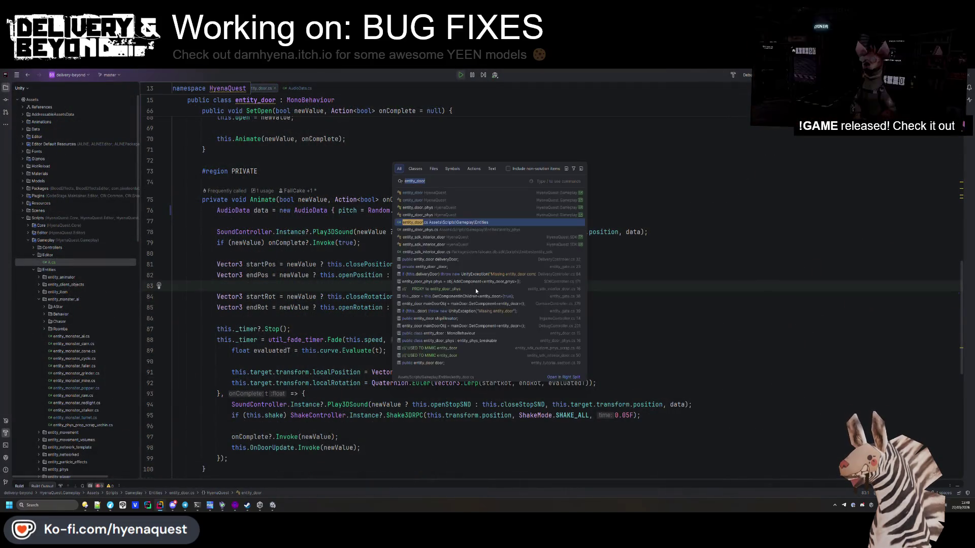
pyautogui.write('spray')
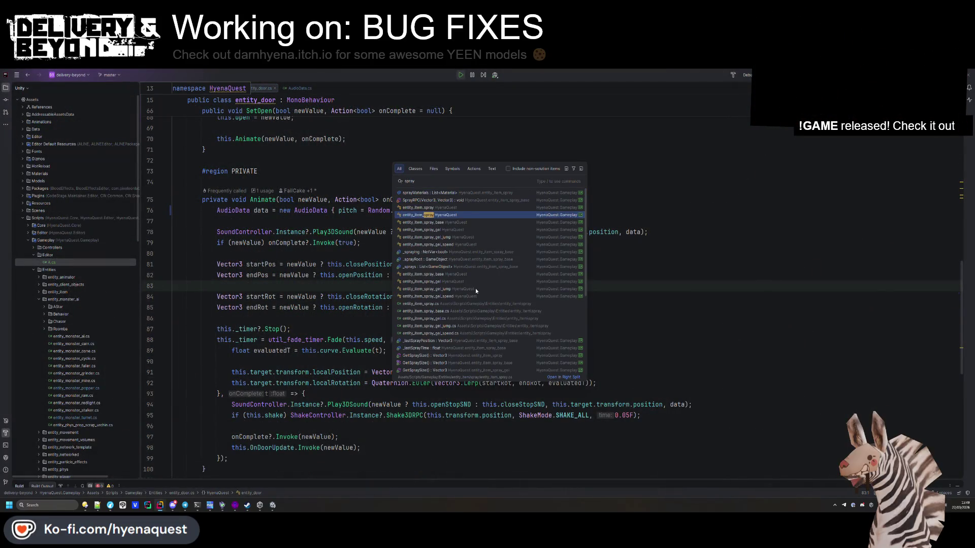
pyautogui.press('Return')
pyautogui.press('Down')
pyautogui.press('Down')
pyautogui.press('Down')
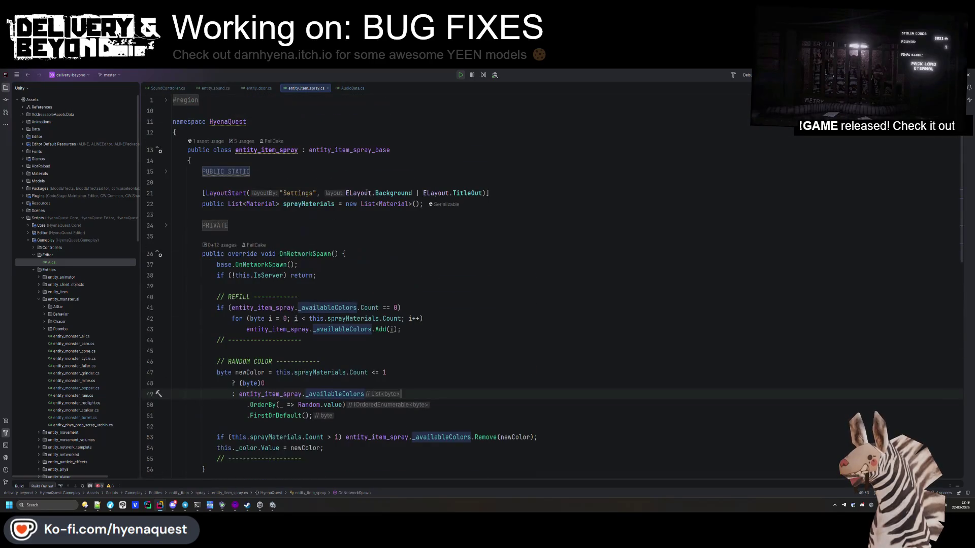
pyautogui.hotkey('ctrl', 'b')
pyautogui.scroll(-15, 513, 273)
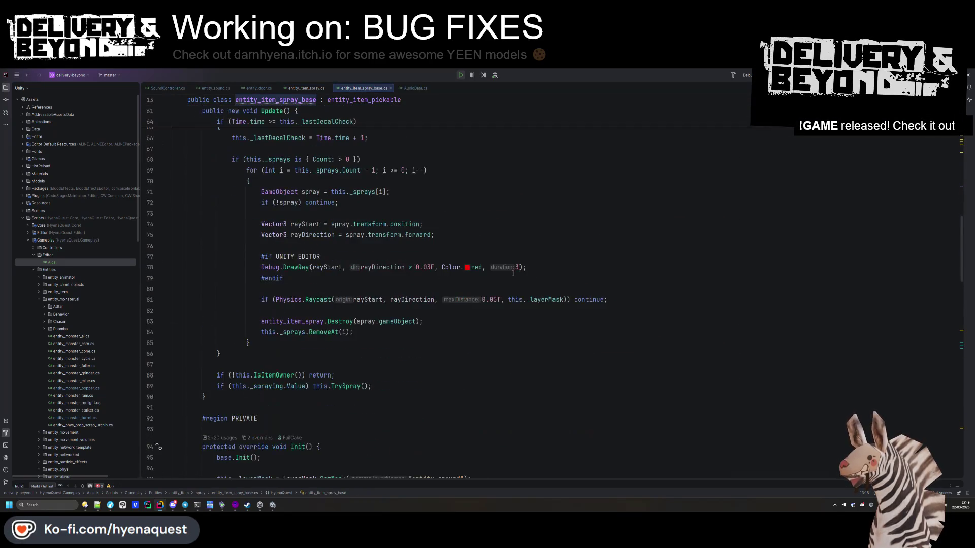
pyautogui.scroll(-10, 431, 266)
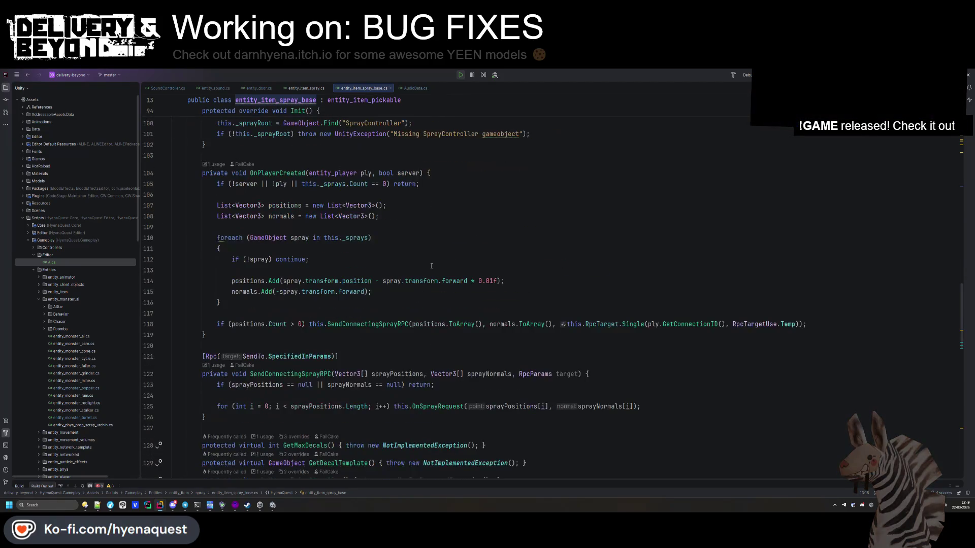
pyautogui.scroll(-13, 431, 265)
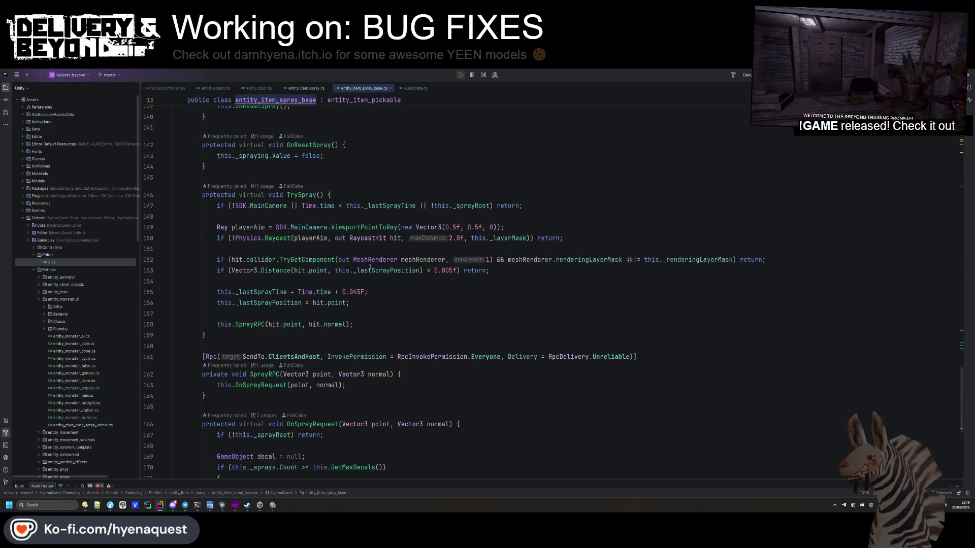
pyautogui.scroll(-8, 370, 268)
pyautogui.scroll(9, 418, 329)
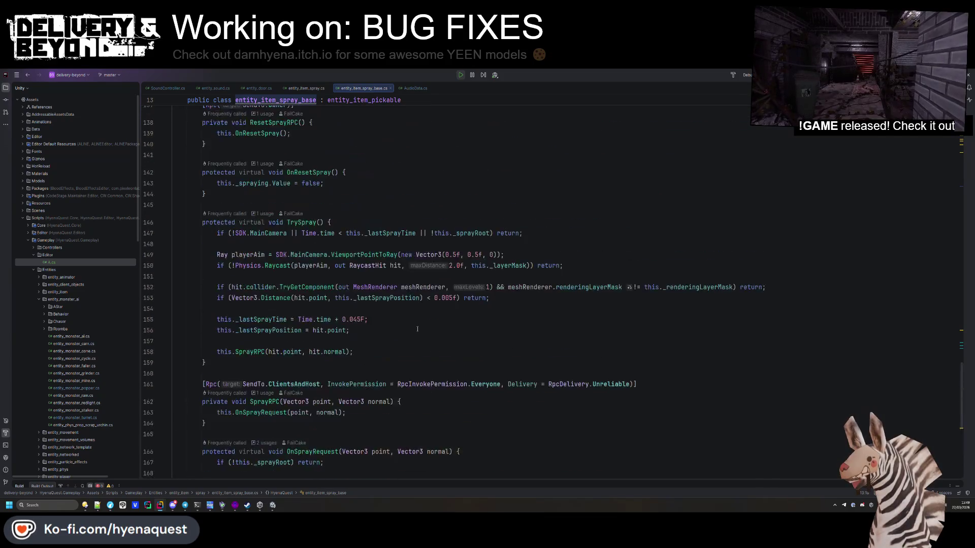
pyautogui.scroll(-5, 417, 329)
# - Search entity_item_spray_base.cs for 'spray', 'sound' and 'audio' references
pyautogui.hotkey('ctrl', 'f')
pyautogui.write('spray')
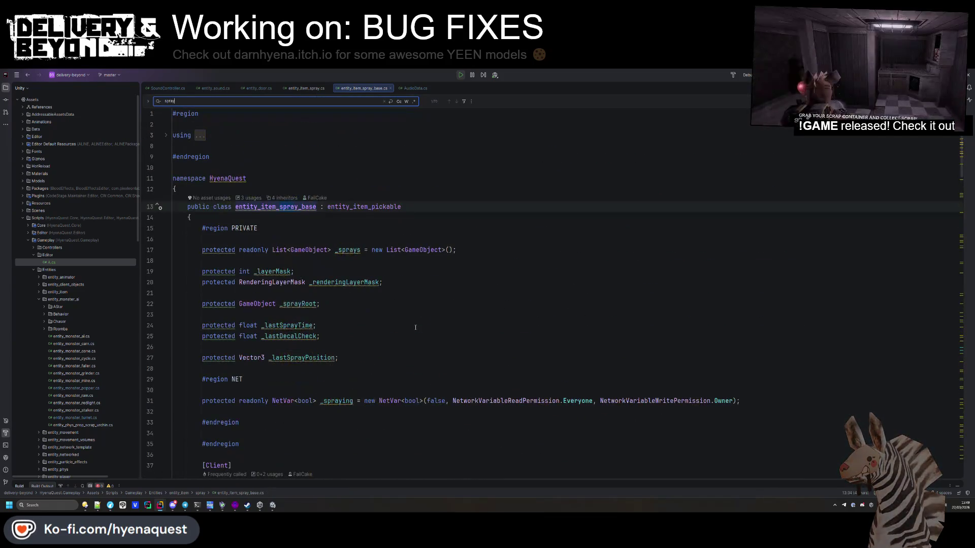
pyautogui.press('BackSpace')
pyautogui.press('BackSpace')
pyautogui.press('BackSpace')
pyautogui.write('sound')
pyautogui.scroll(-9, 415, 328)
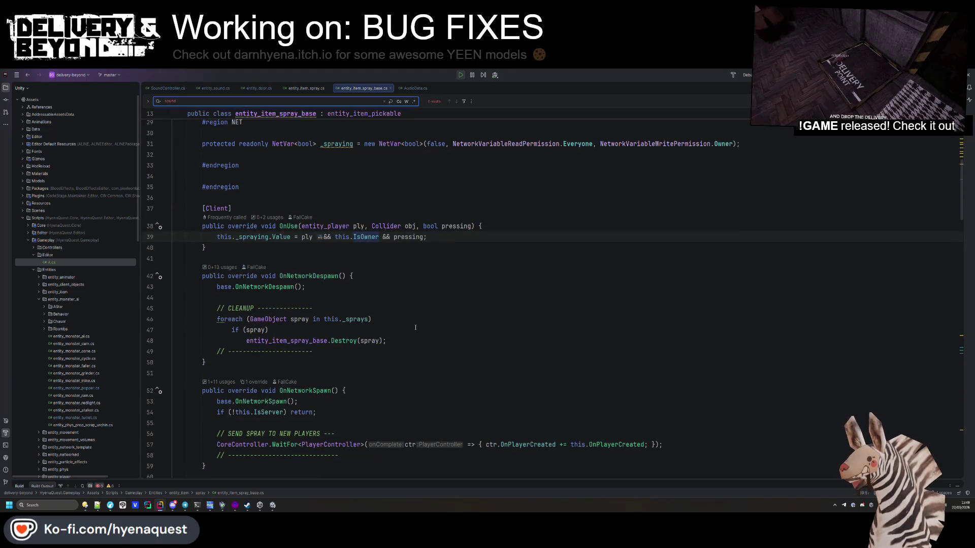
pyautogui.scroll(-8, 415, 327)
pyautogui.write('audio')
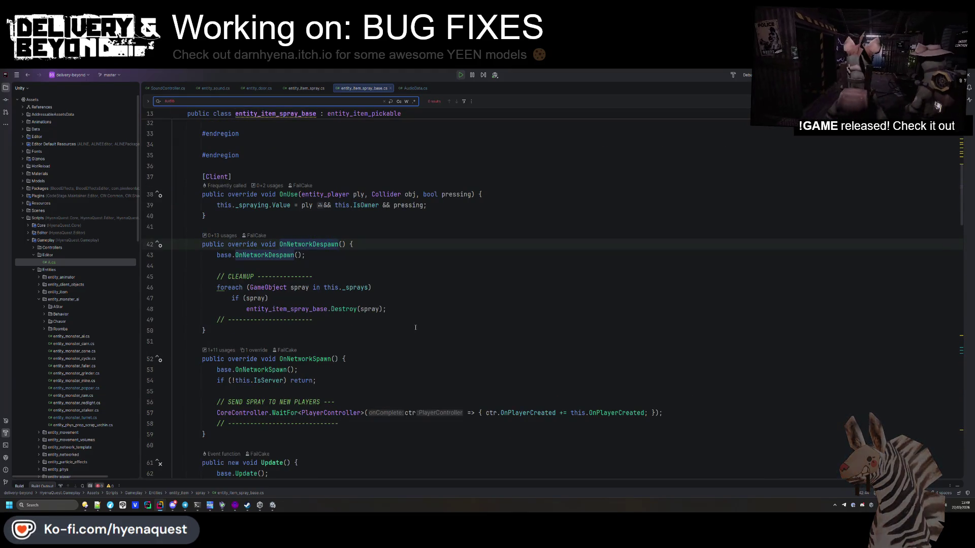
pyautogui.scroll(-13, 405, 340)
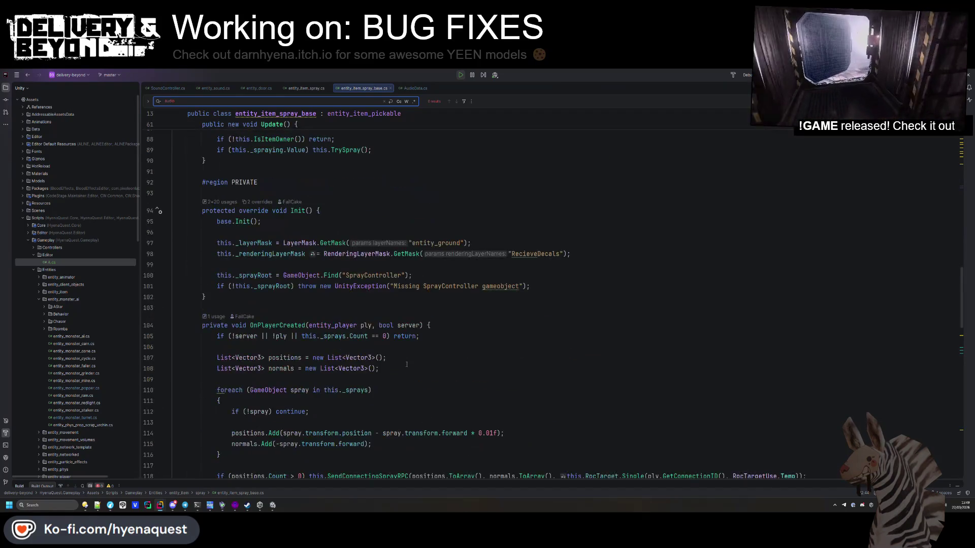
pyautogui.scroll(-9, 406, 364)
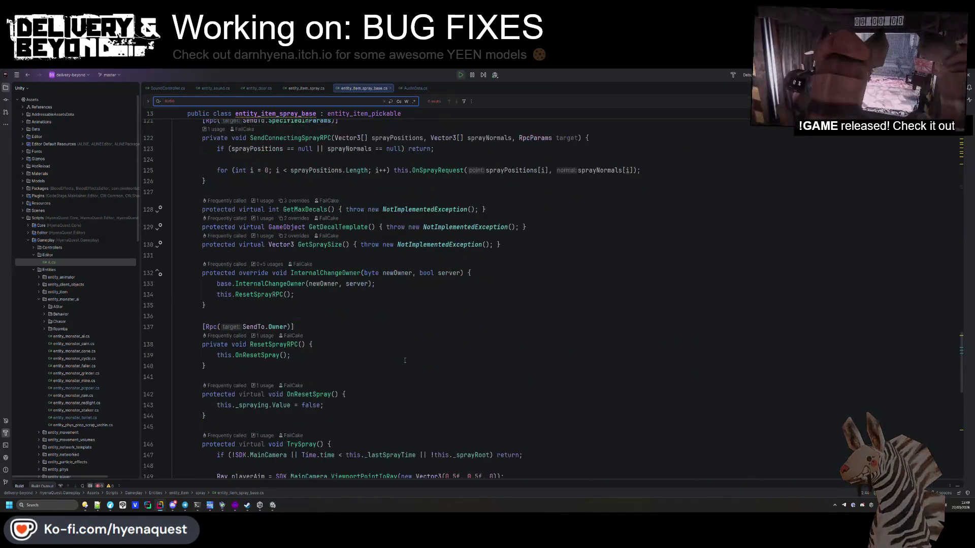
pyautogui.scroll(10, 404, 361)
# - In entity_item_spray.cs, expand the HOOKS region and highlight every _audio usage
pyautogui.click(306, 88)
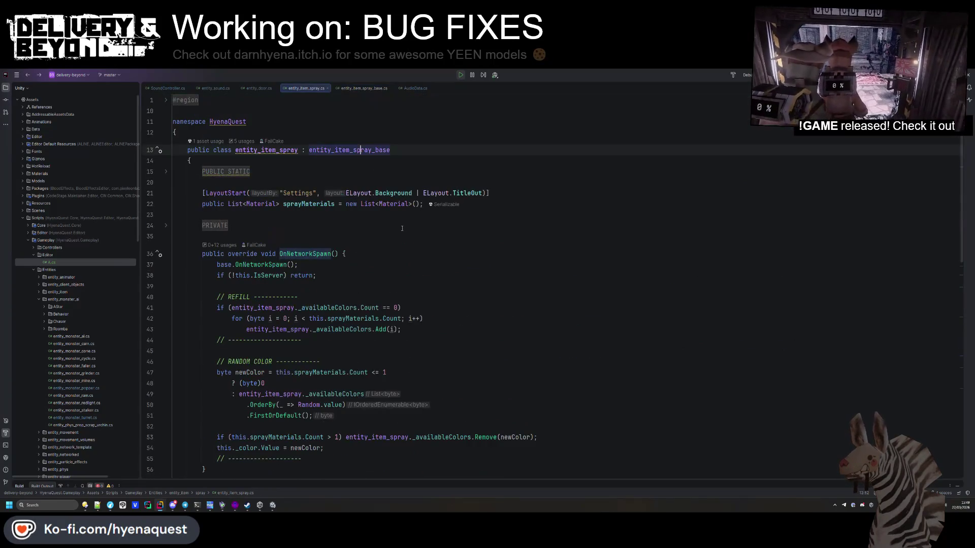
pyautogui.scroll(-2, 331, 269)
pyautogui.scroll(-5, 331, 269)
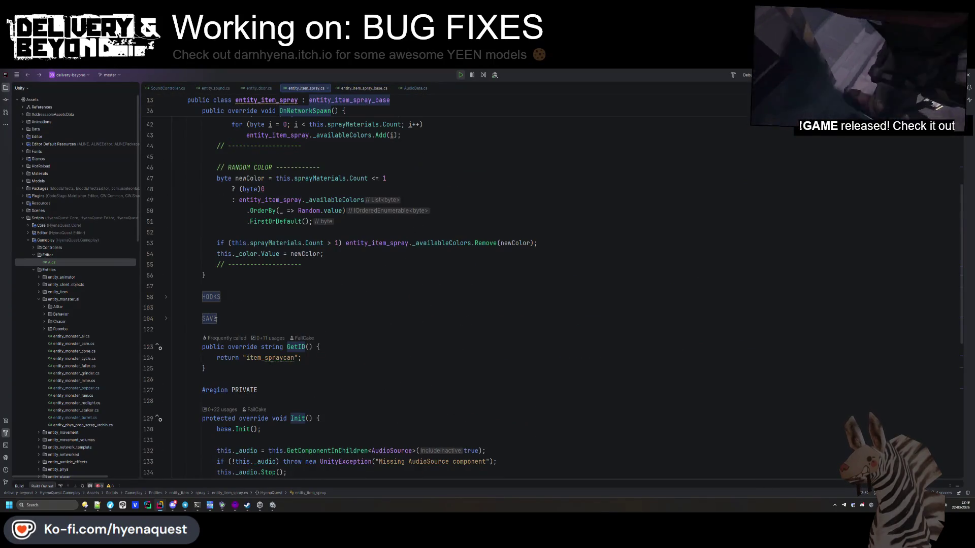
pyautogui.click(213, 298)
pyautogui.scroll(-2, 213, 298)
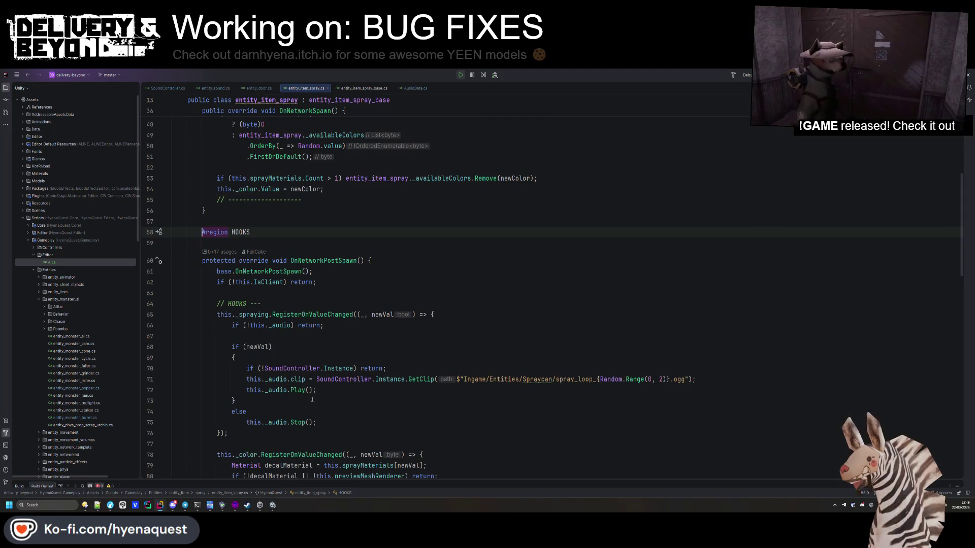
pyautogui.click(270, 379)
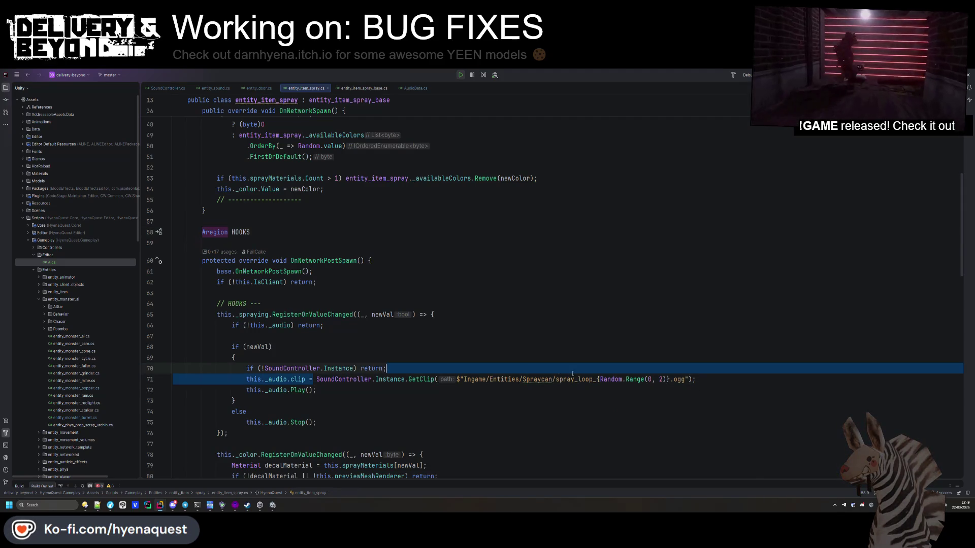
pyautogui.scroll(-3, 270, 379)
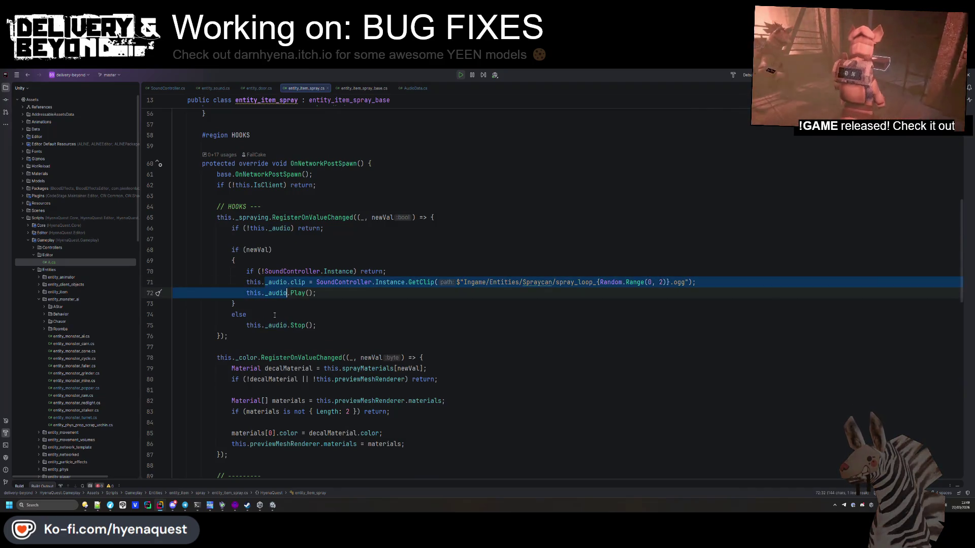
pyautogui.click(288, 282)
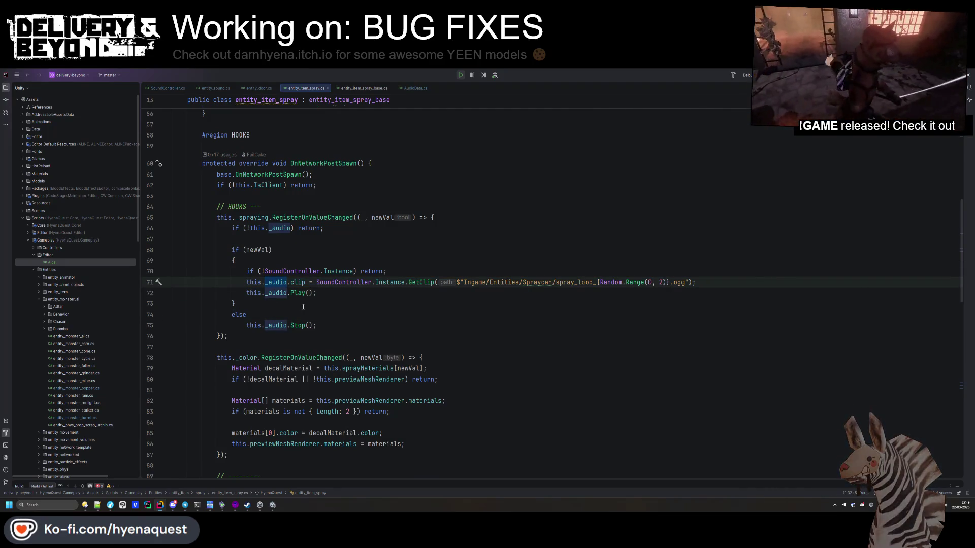
pyautogui.hotkey('alt', 'Tab')
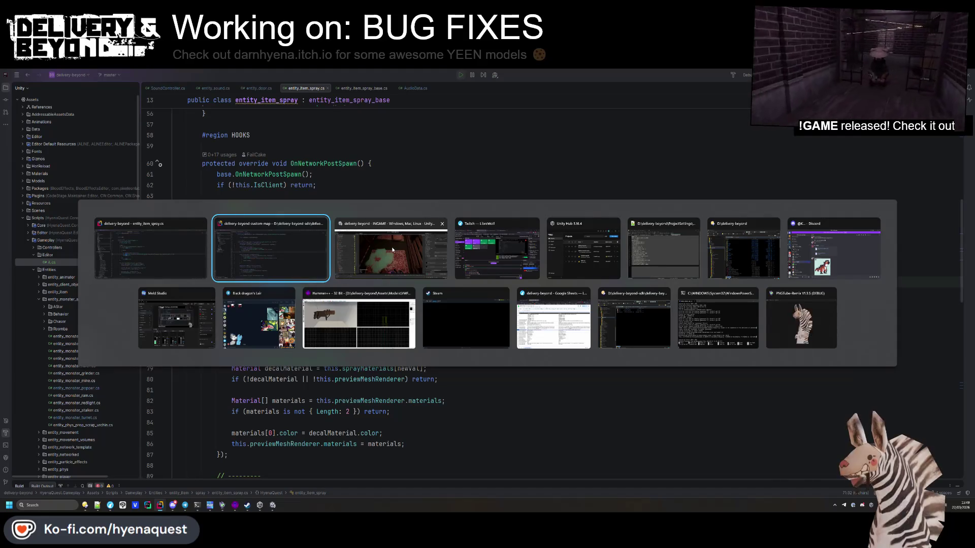
# - Stop play mode, enlarge the bottom panel and clear the Console
pyautogui.click(391, 247)
pyautogui.click(524, 91)
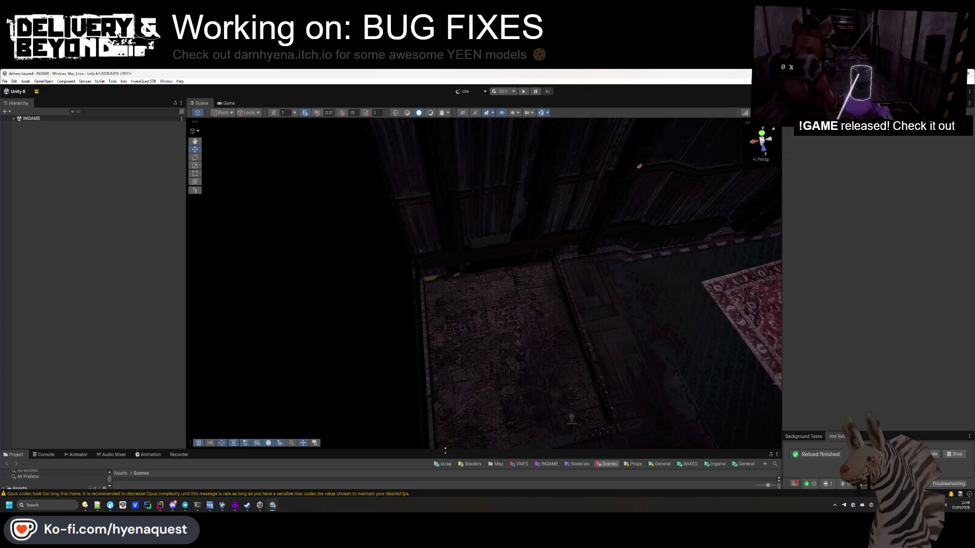
pyautogui.moveTo(446, 450); pyautogui.dragTo(445, 368)
pyautogui.click(43, 373)
pyautogui.click(7, 381)
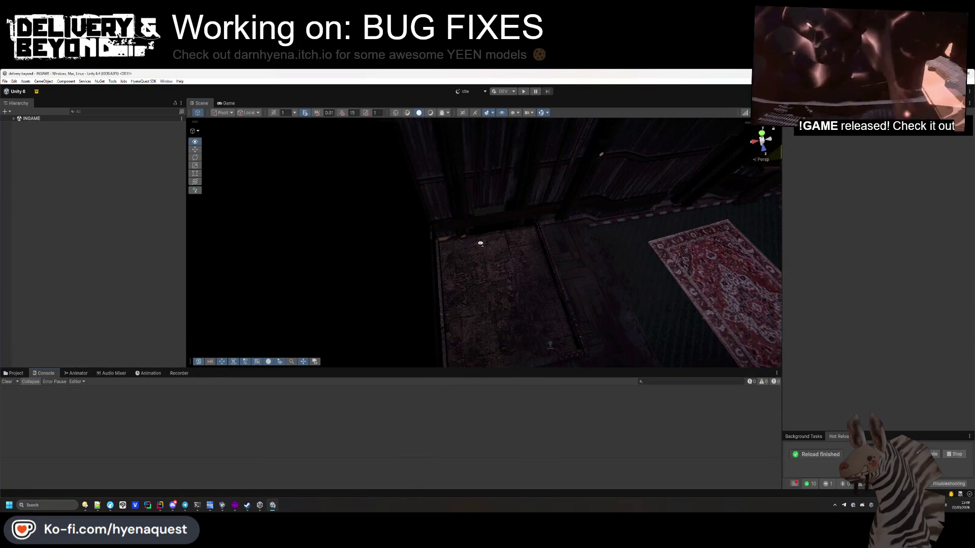
# - Switch to the Project window and collapse the Sounds and Templates folders in the tree
pyautogui.click(8, 373)
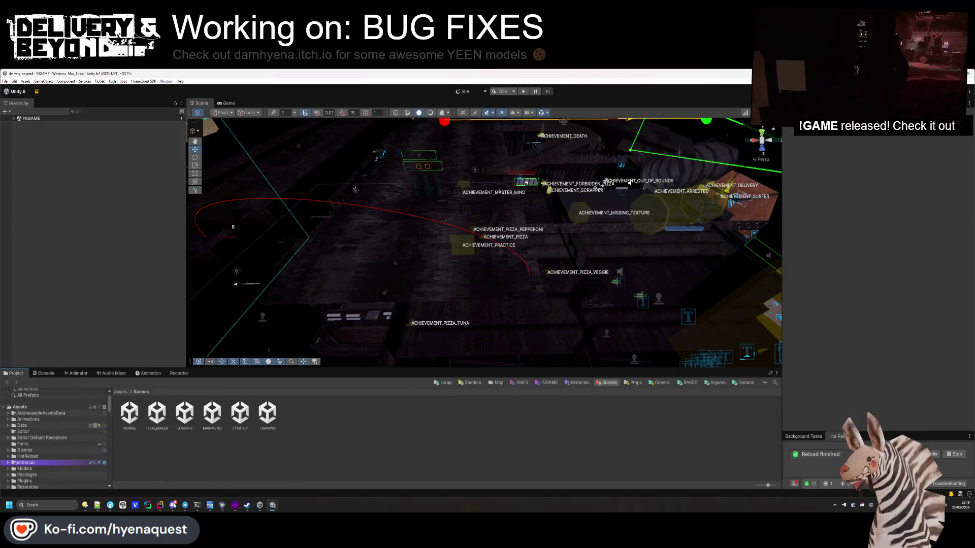
pyautogui.click(122, 393)
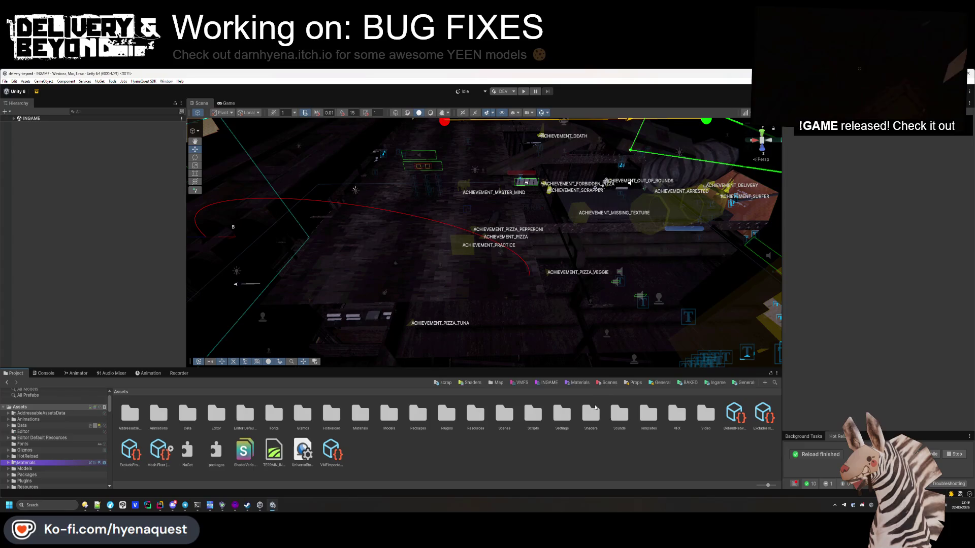
pyautogui.click(728, 384)
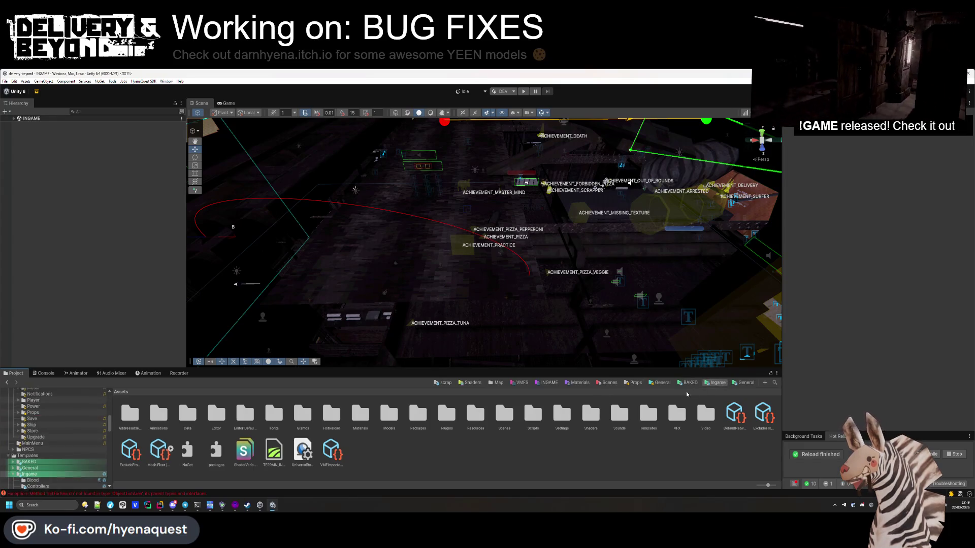
pyautogui.click(37, 453)
pyautogui.scroll(5, 9, 455)
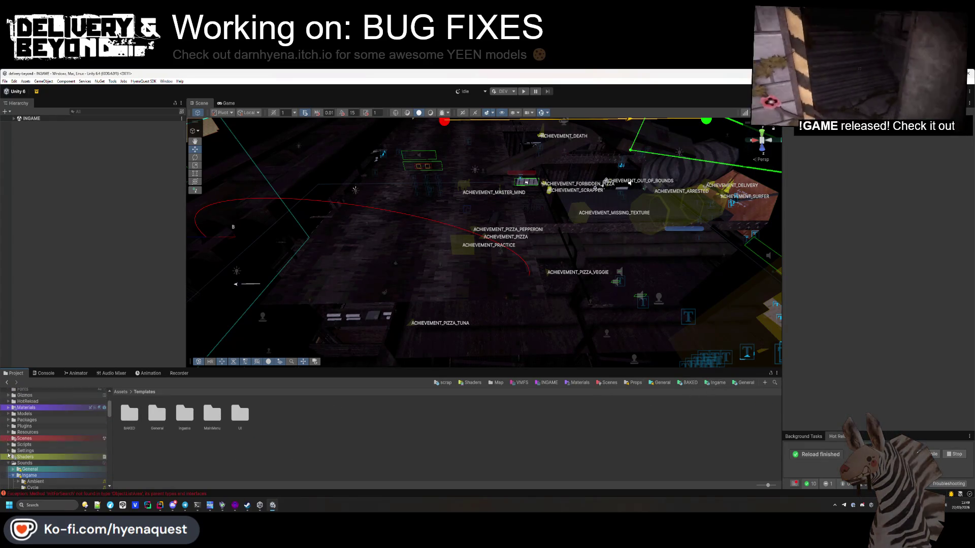
pyautogui.scroll(-3, 8, 456)
pyautogui.click(8, 416)
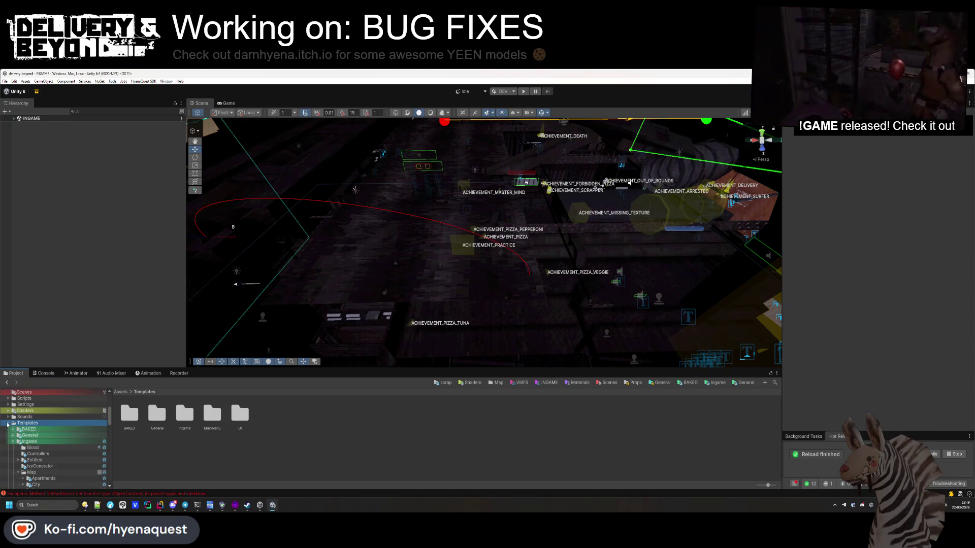
pyautogui.click(8, 423)
pyautogui.scroll(6, 16, 439)
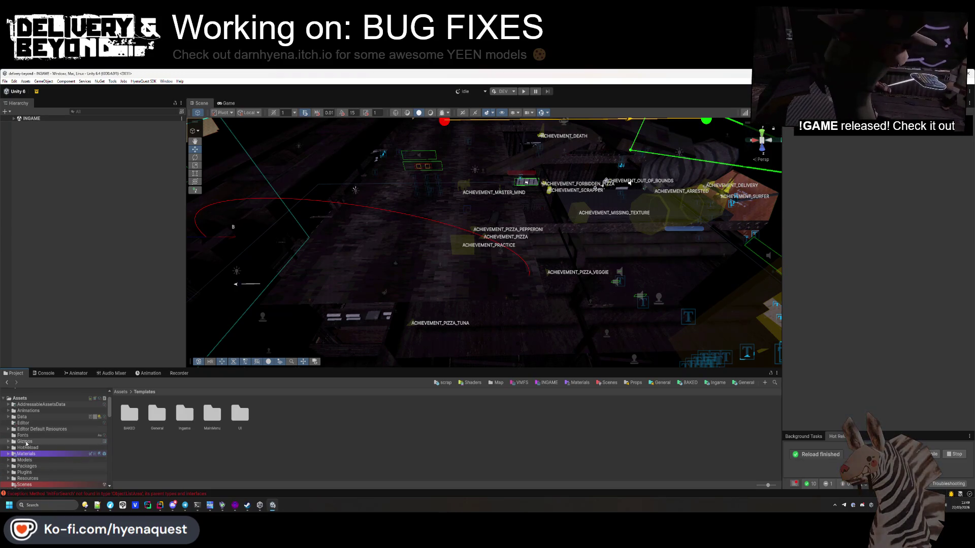
pyautogui.scroll(-3, 24, 447)
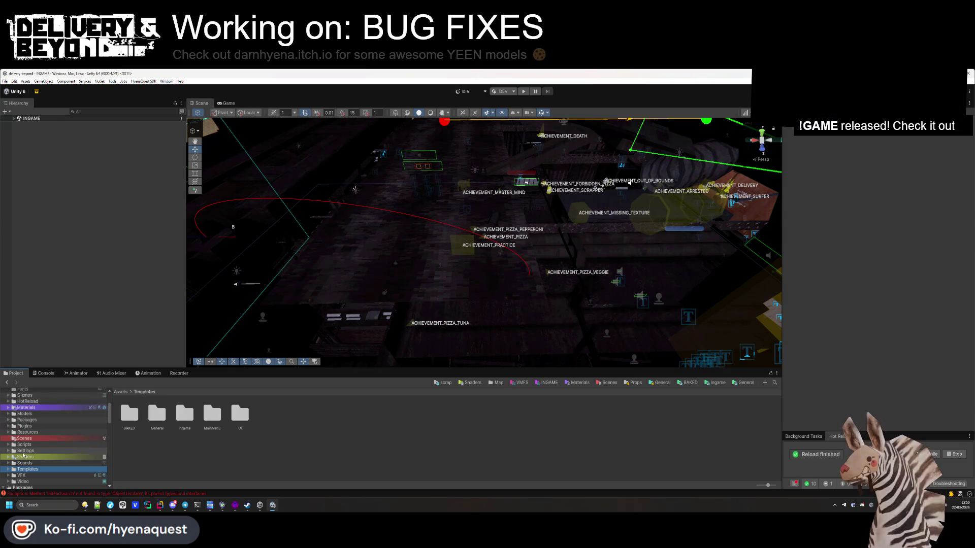
# - Browse Templates > Ingame > Entities > Items > SPRAY and open the entity_item_spraycan prefab
pyautogui.click(9, 470)
pyautogui.scroll(-3, 9, 470)
pyautogui.doubleClick(184, 414)
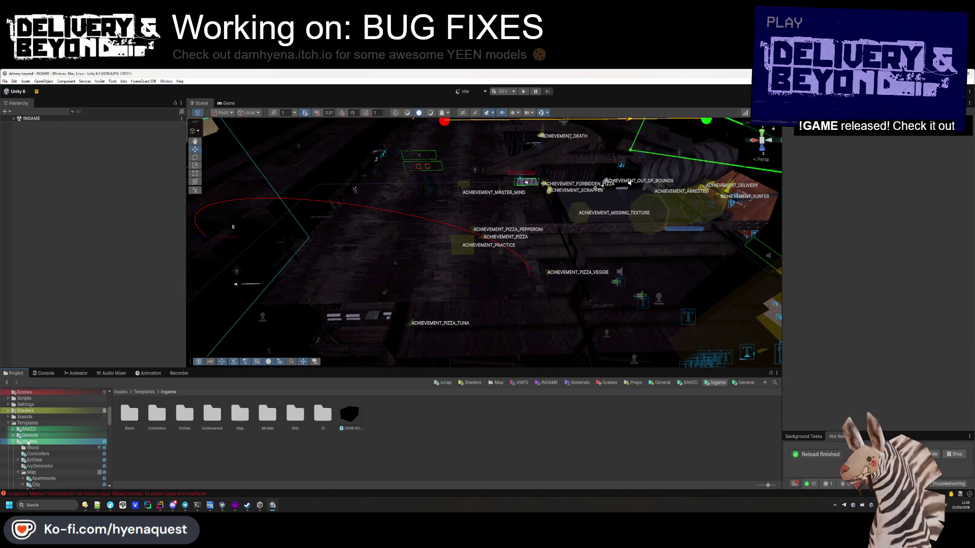
pyautogui.doubleClick(188, 414)
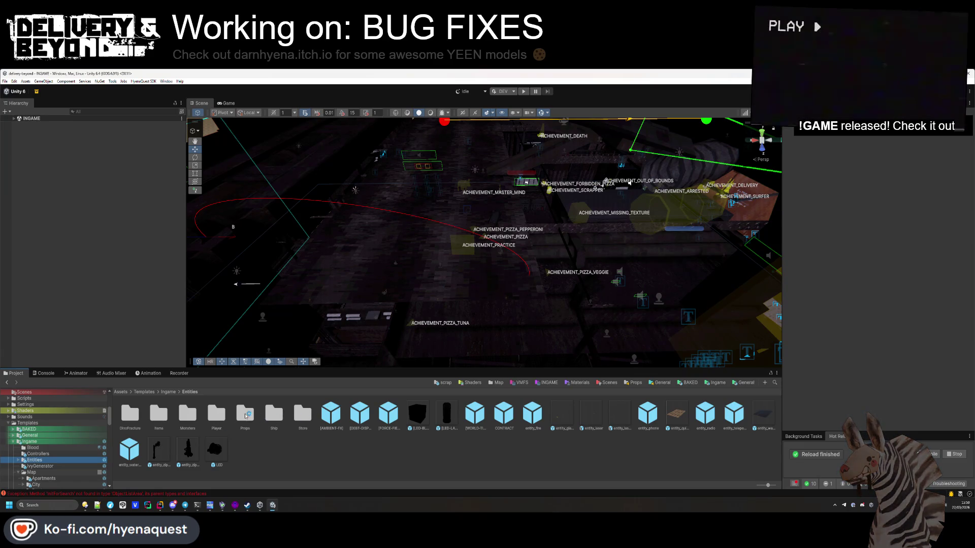
pyautogui.doubleClick(159, 415)
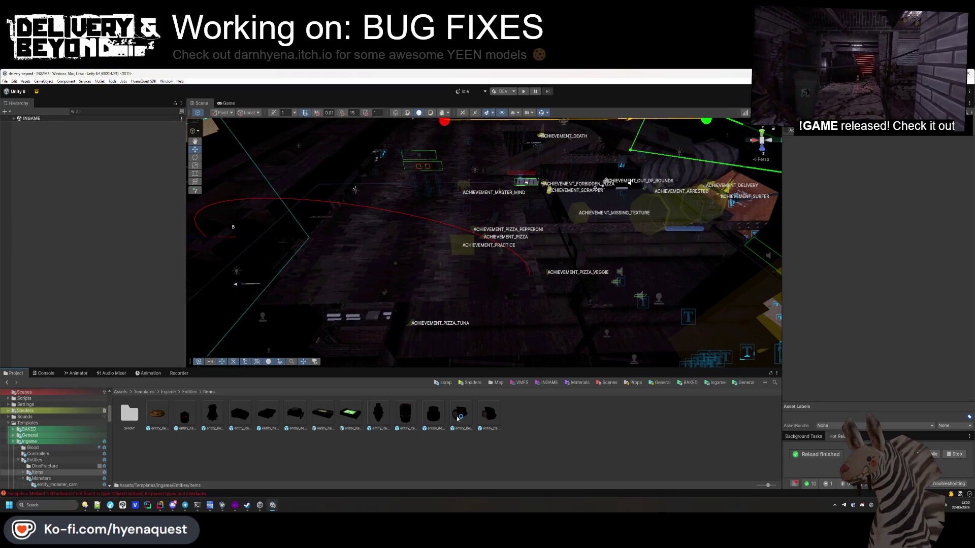
pyautogui.doubleClick(129, 414)
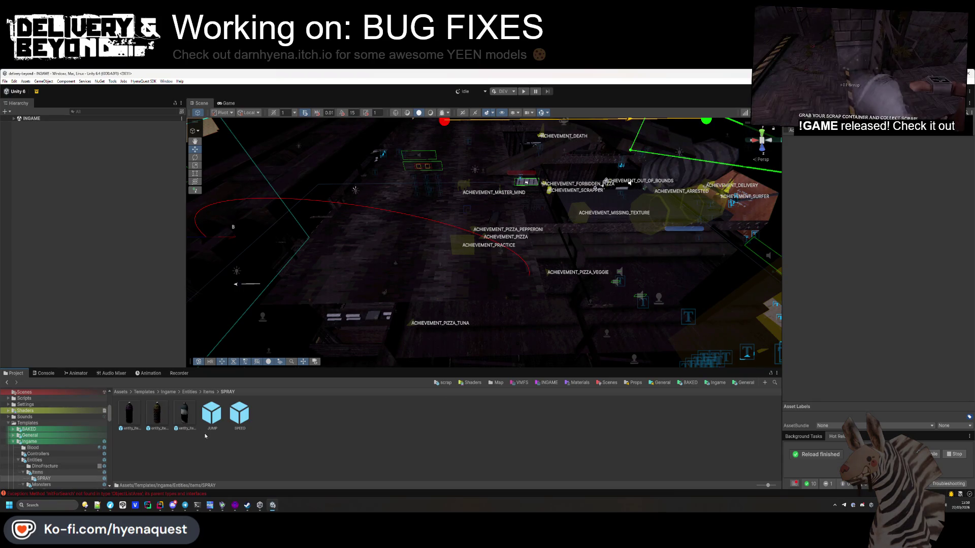
pyautogui.doubleClick(182, 415)
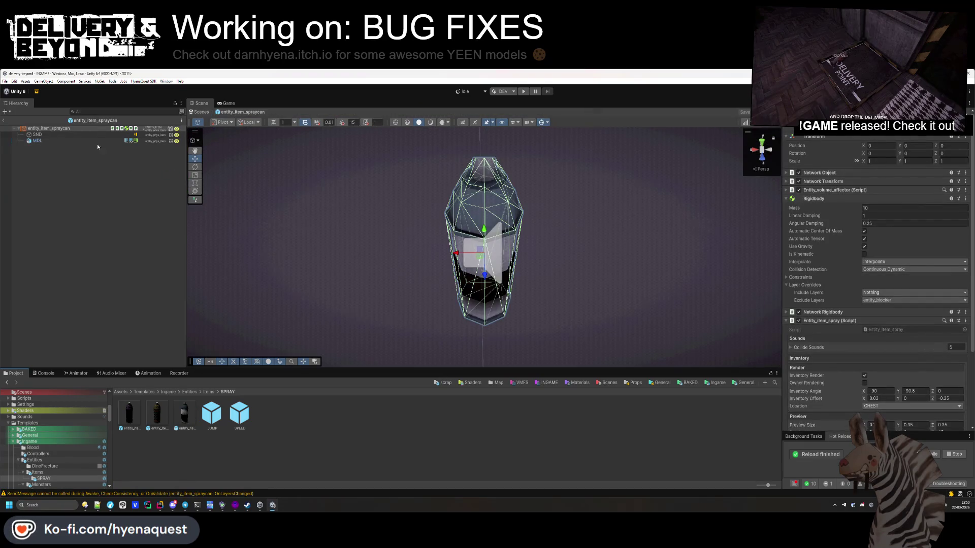
# - Set the SND Audio Source volume to 0.35, save the prefab, and route output to the SFX mixer group
pyautogui.click(97, 134)
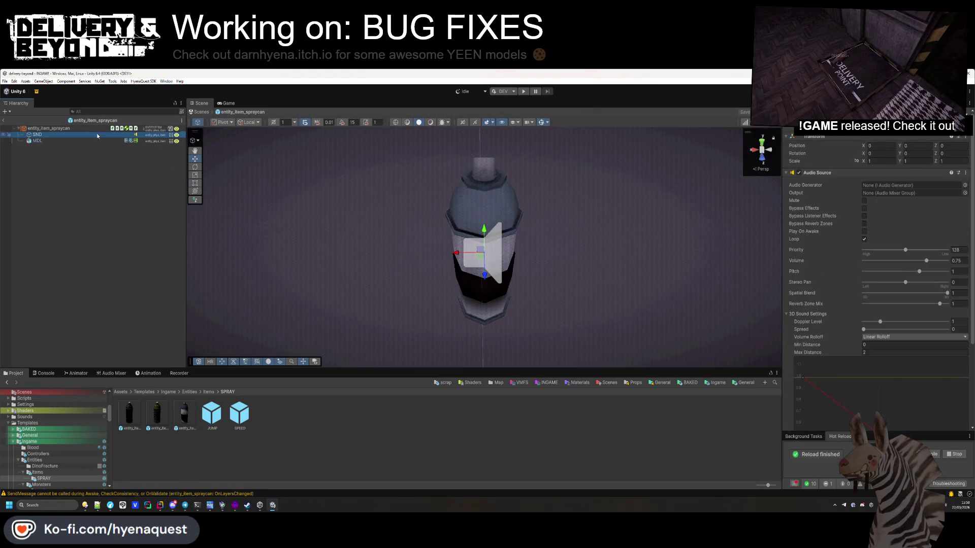
pyautogui.click(960, 261)
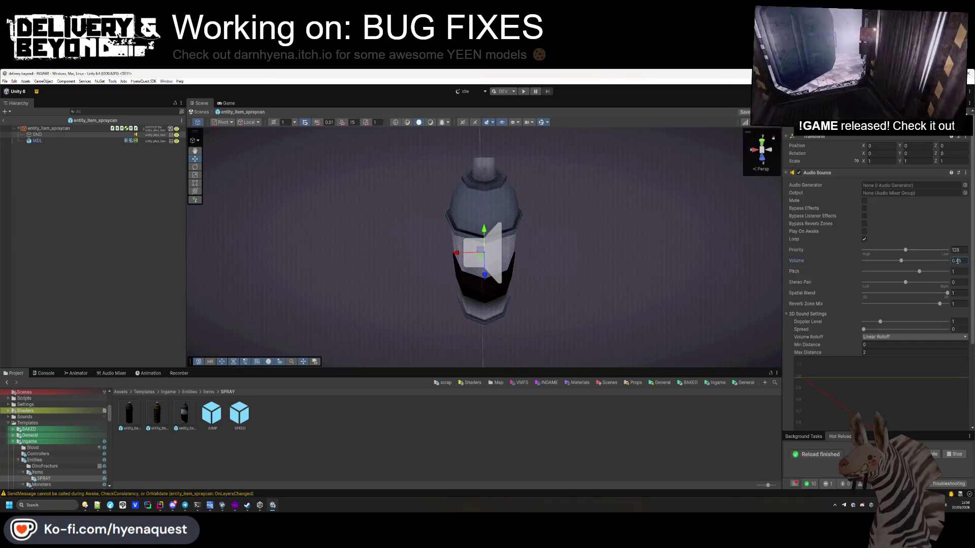
pyautogui.write('3')
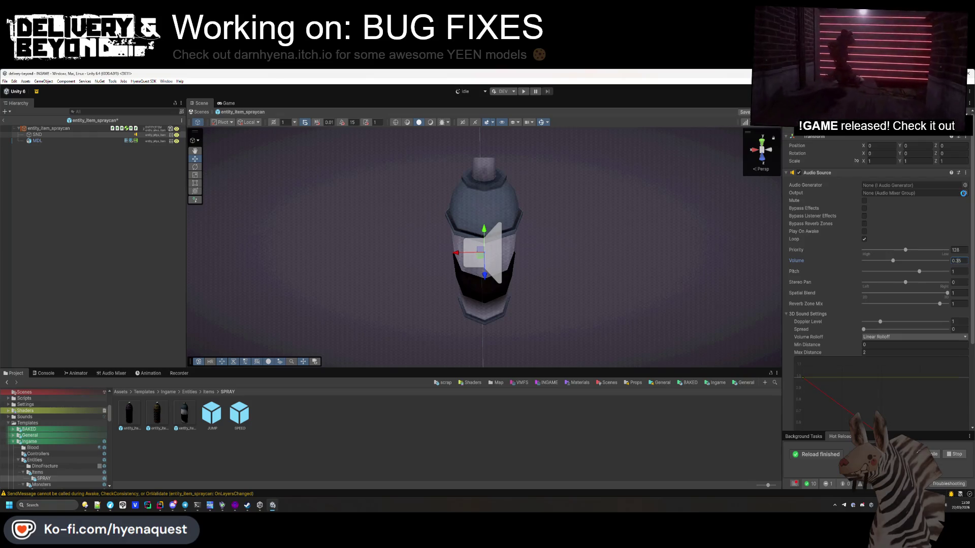
pyautogui.hotkey('ctrl', 's')
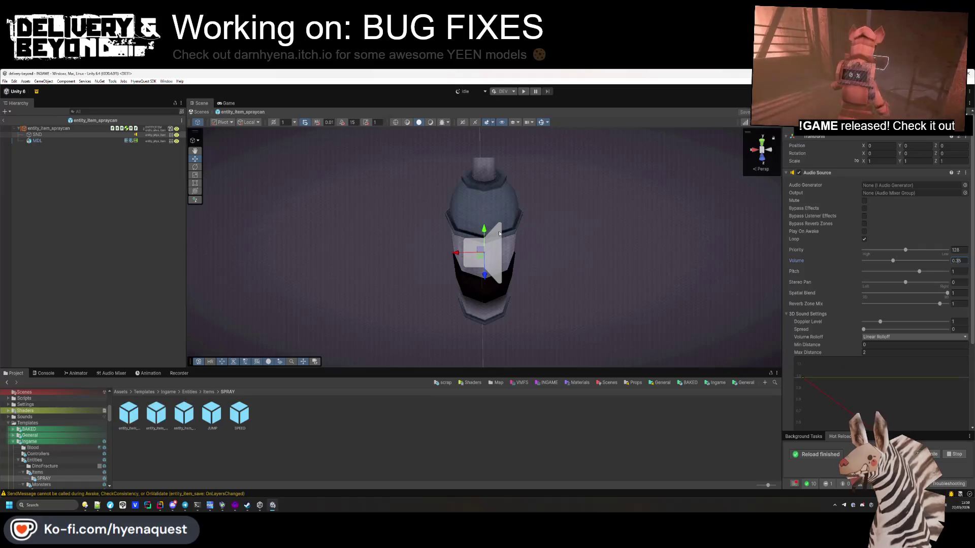
pyautogui.moveTo(959, 186); pyautogui.dragTo(959, 193)
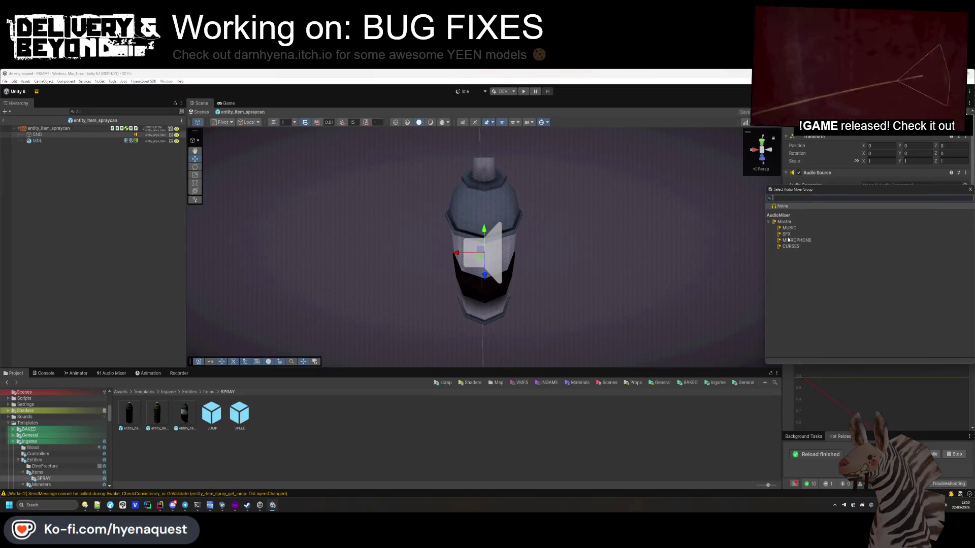
pyautogui.click(203, 446)
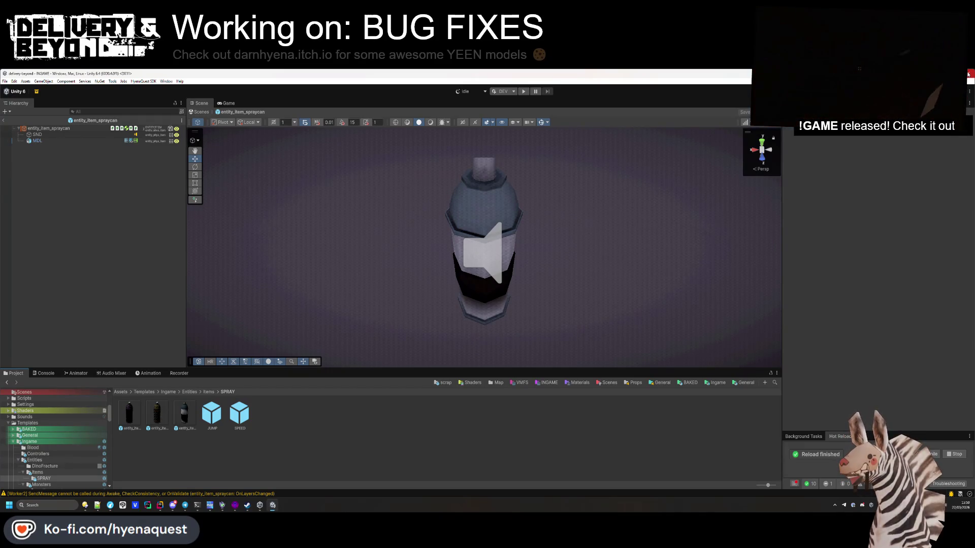
pyautogui.hotkey('alt', 'Tab')
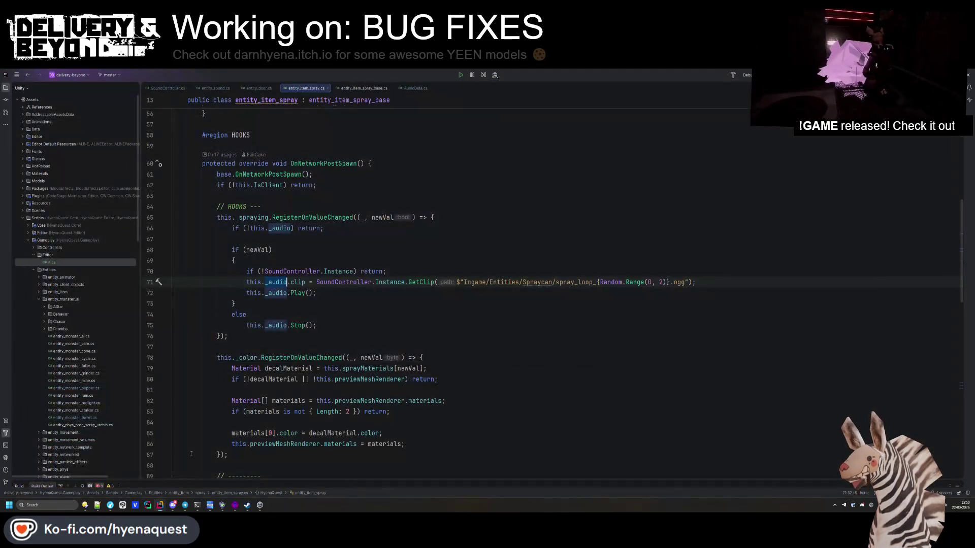
# - Revert AudioMixer.mixer in the delivery-beyond repository with TortoiseGit Revert
pyautogui.moveTo(84, 507)
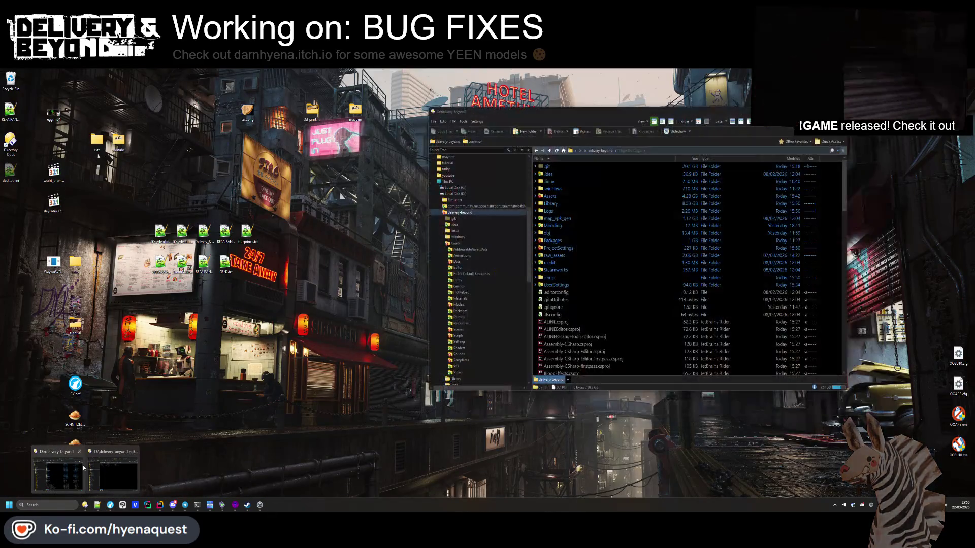
pyautogui.click(106, 465)
pyautogui.rightClick(824, 308)
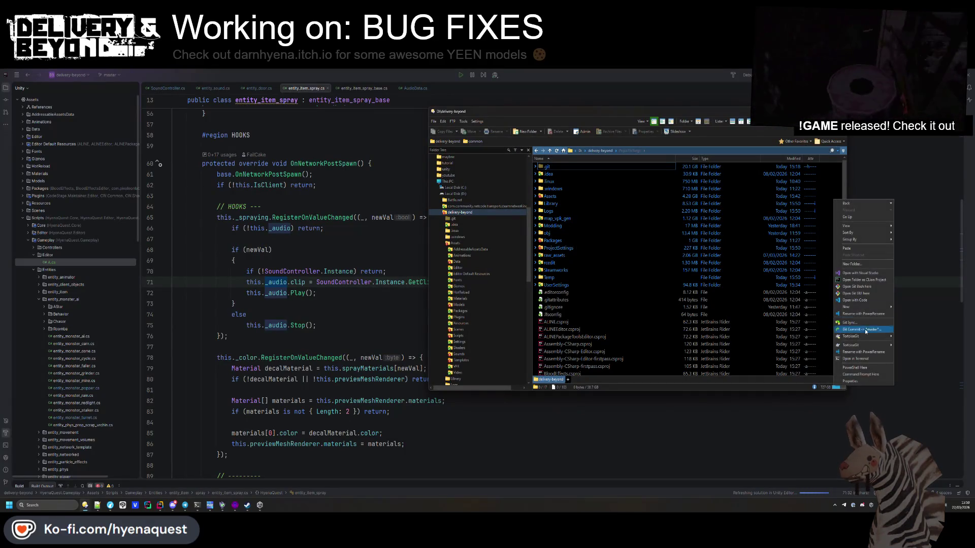
pyautogui.moveTo(863, 340)
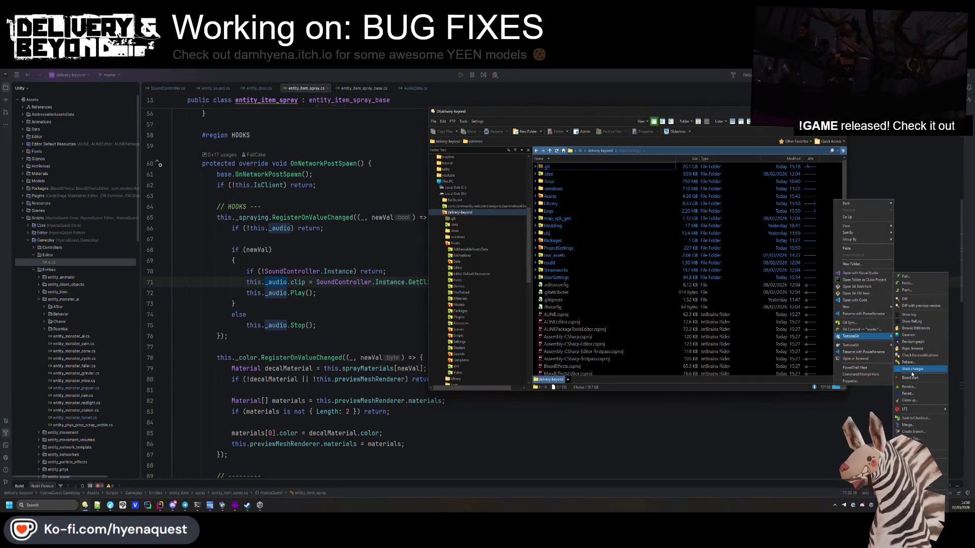
pyautogui.click(908, 394)
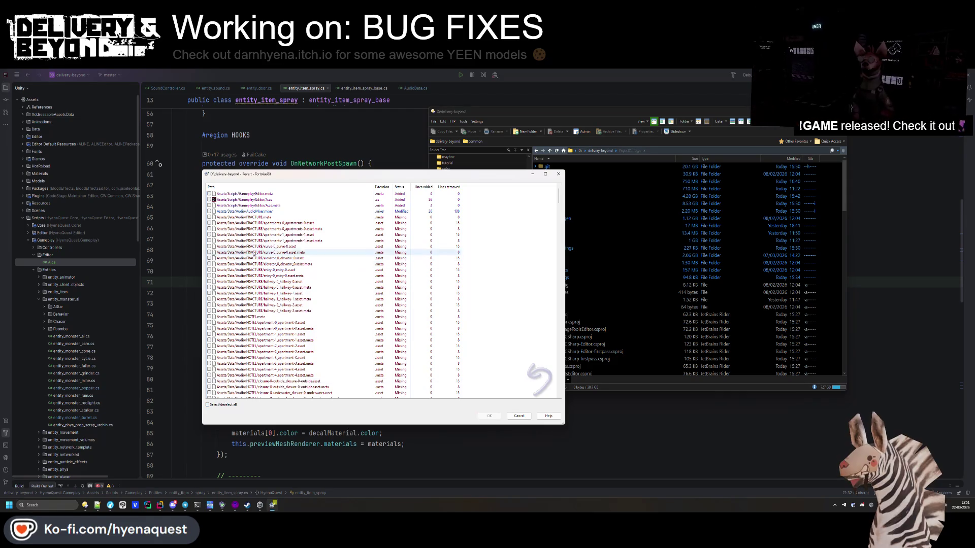
pyautogui.click(209, 211)
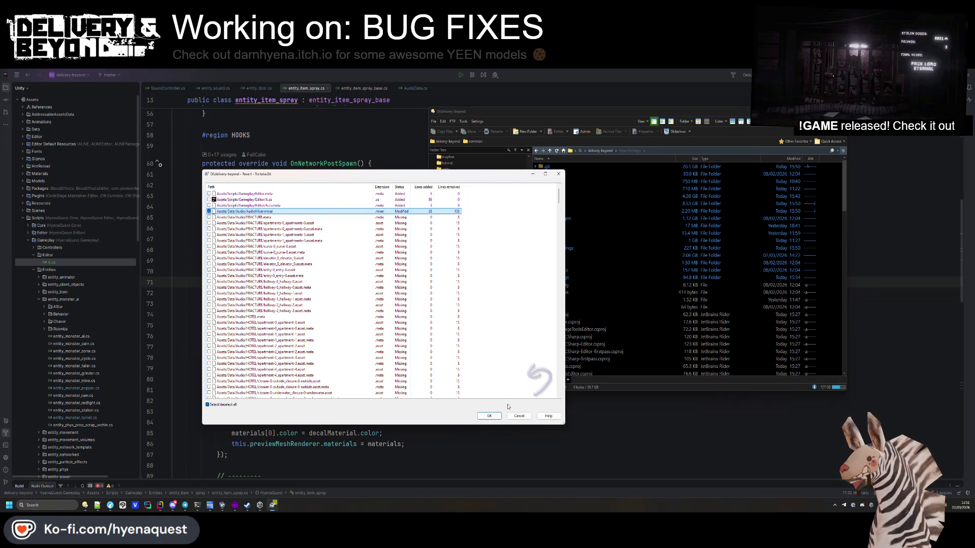
pyautogui.press('Return')
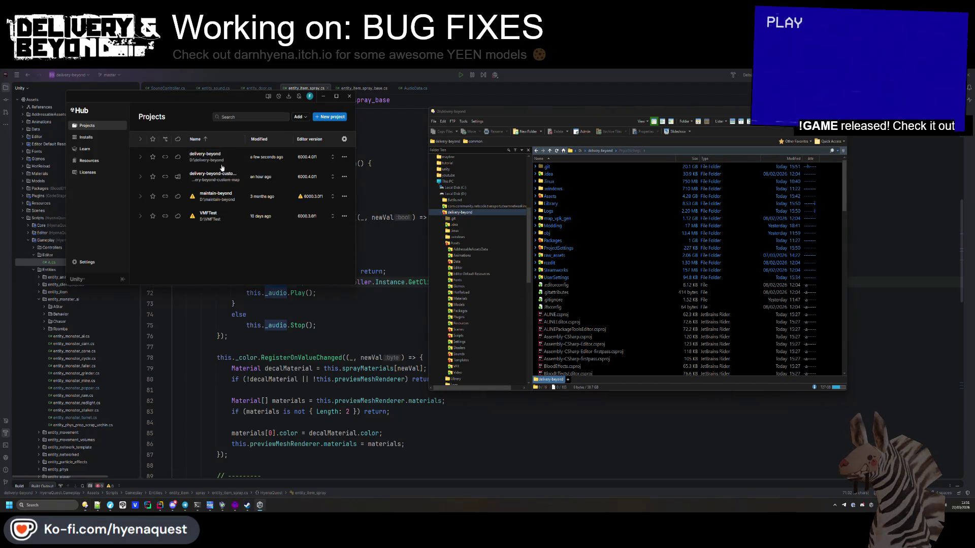
# - Launch delivery-beyond from Unity Hub and close entity_item_spray_base.cs and AudioData.cs in Rider
pyautogui.click(210, 159)
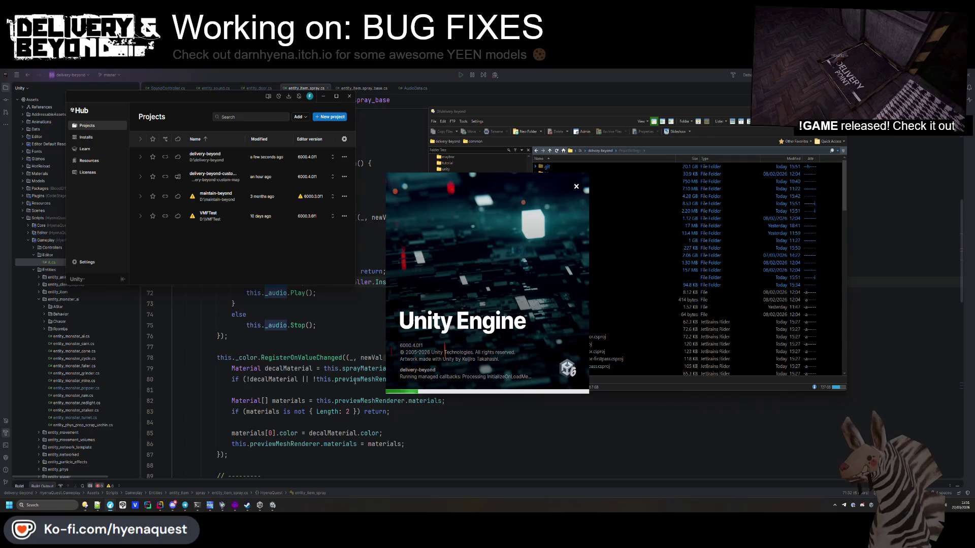
pyautogui.click(166, 337)
pyautogui.click(51, 255)
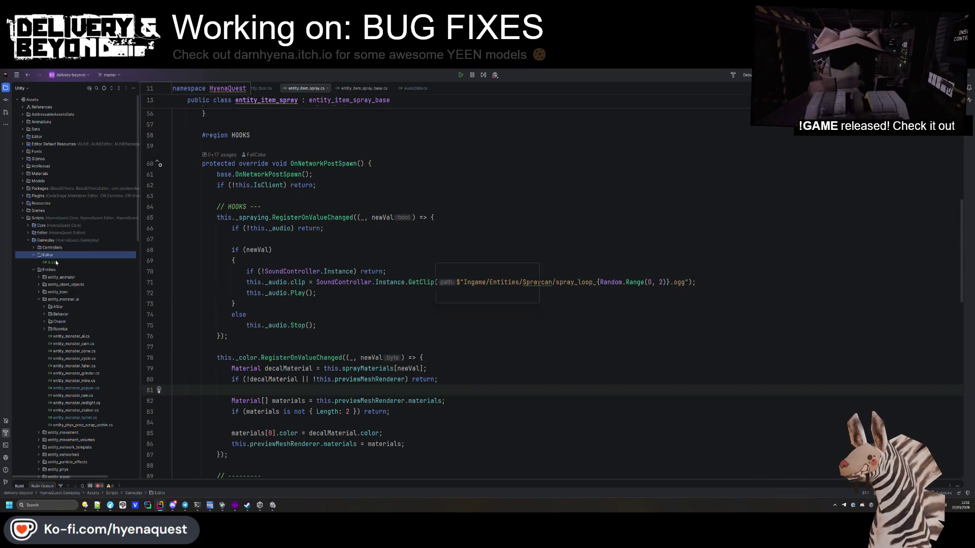
pyautogui.scroll(-5, 323, 108)
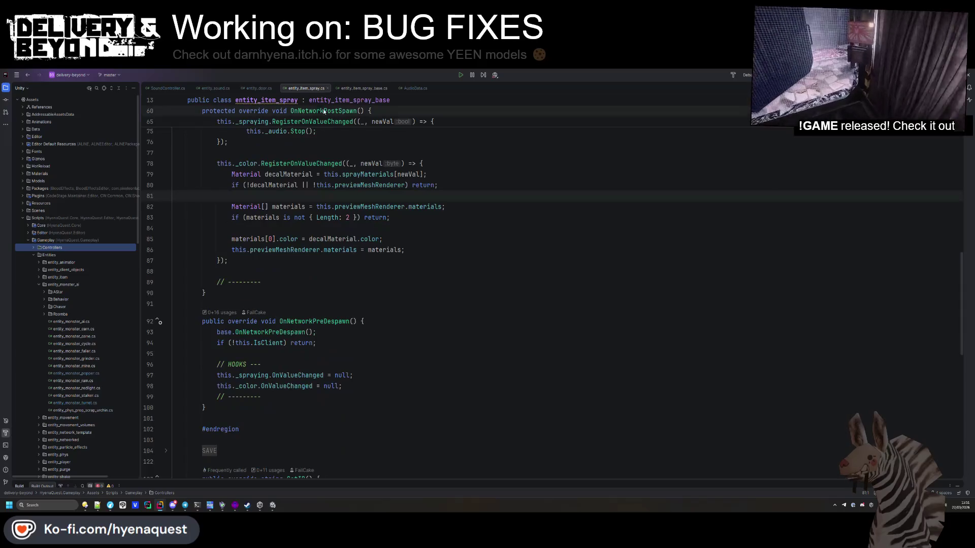
pyautogui.click(390, 88)
pyautogui.click(365, 88)
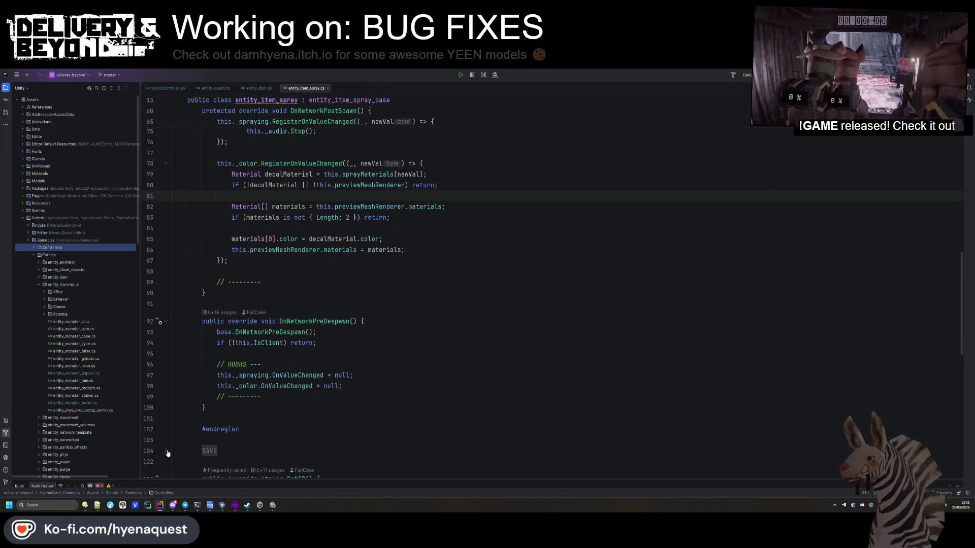
pyautogui.click(85, 506)
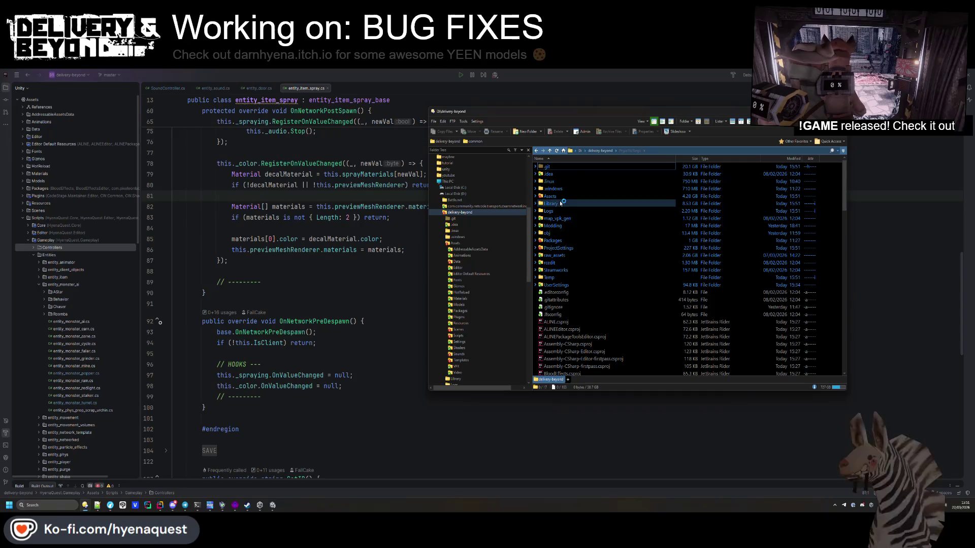
# - Select all nine items in the project's Packages/com.failcake.db.sdk folder
pyautogui.doubleClick(552, 240)
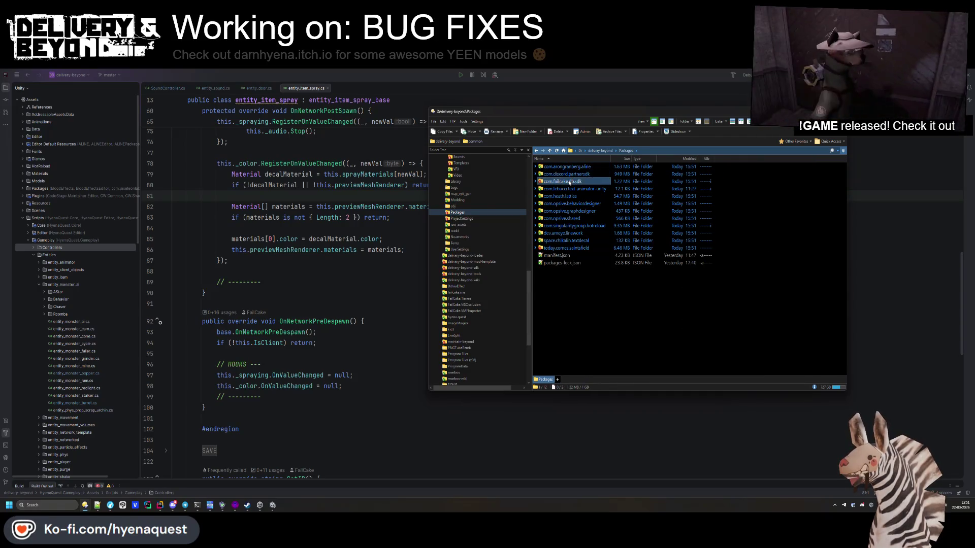
pyautogui.doubleClick(559, 181)
pyautogui.moveTo(550, 259); pyautogui.dragTo(551, 148)
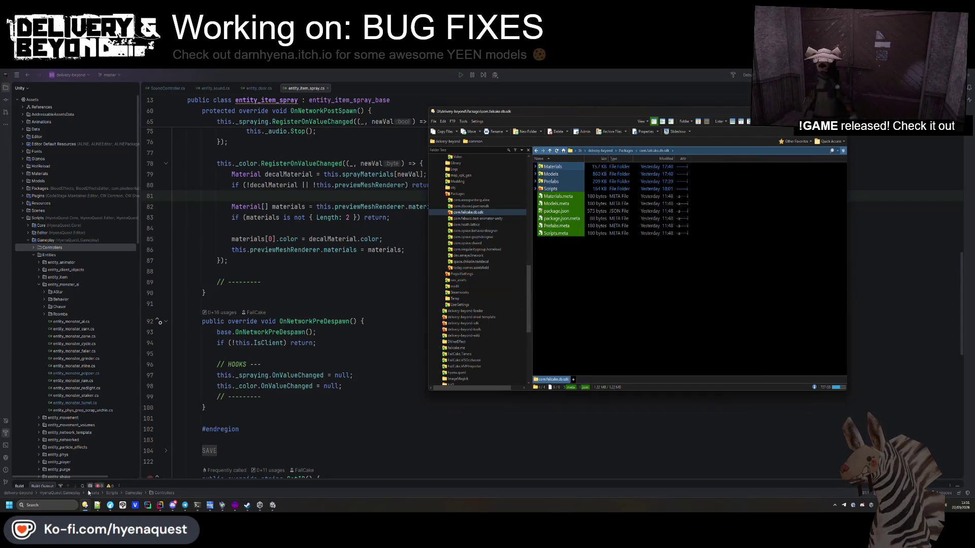
# - Paste the package files into delivery-beyond-sdk's com.failcake.db.sdk folder
pyautogui.moveTo(85, 505)
pyautogui.click(60, 472)
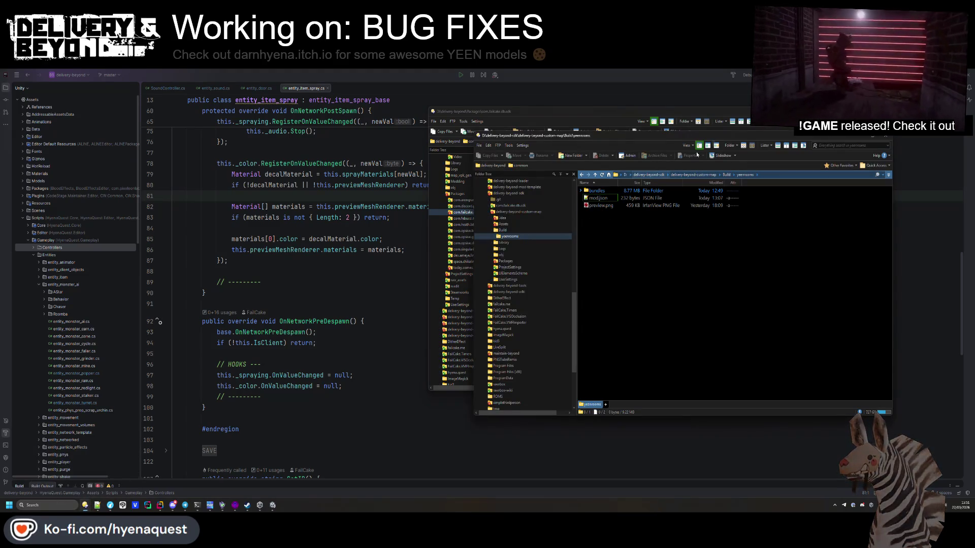
pyautogui.moveTo(714, 133); pyautogui.dragTo(308, 154)
pyautogui.click(277, 199)
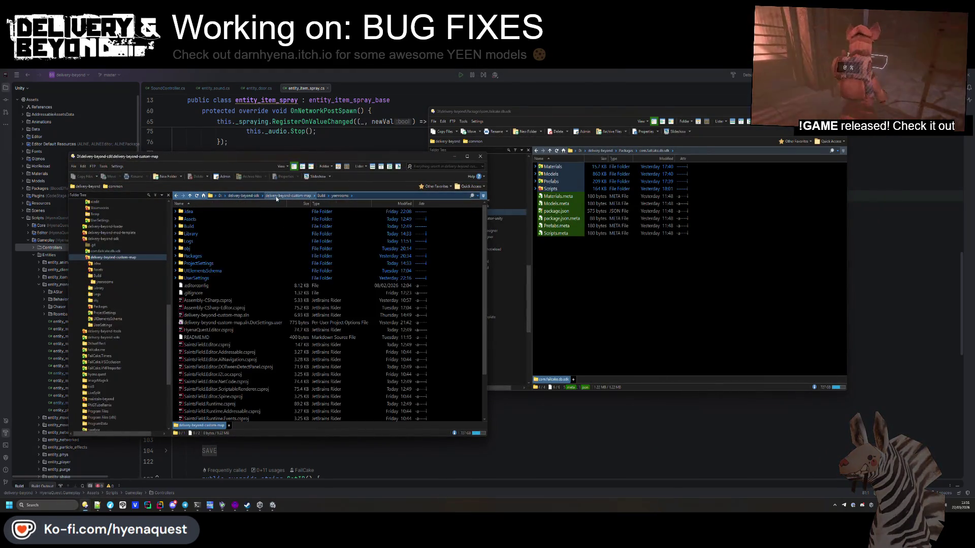
pyautogui.press('BackSpace')
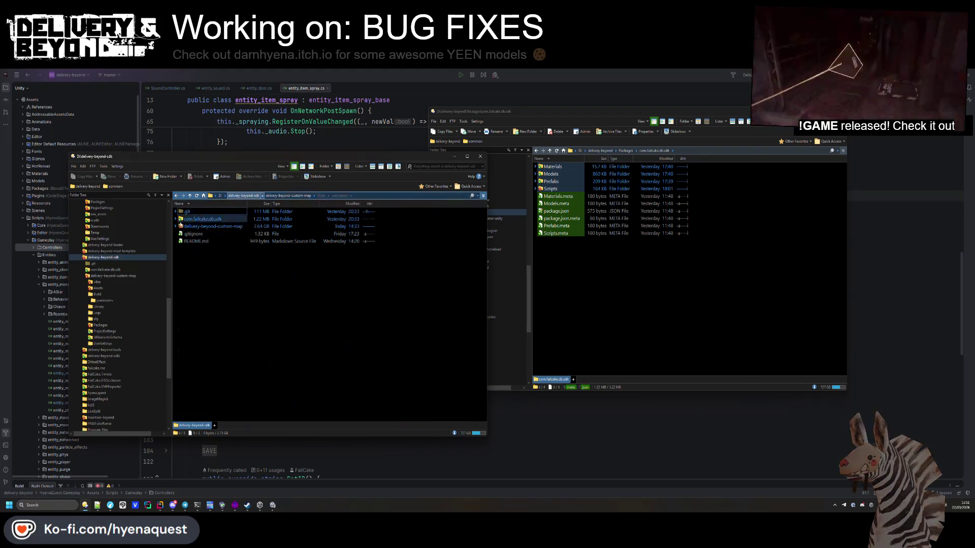
pyautogui.doubleClick(181, 222)
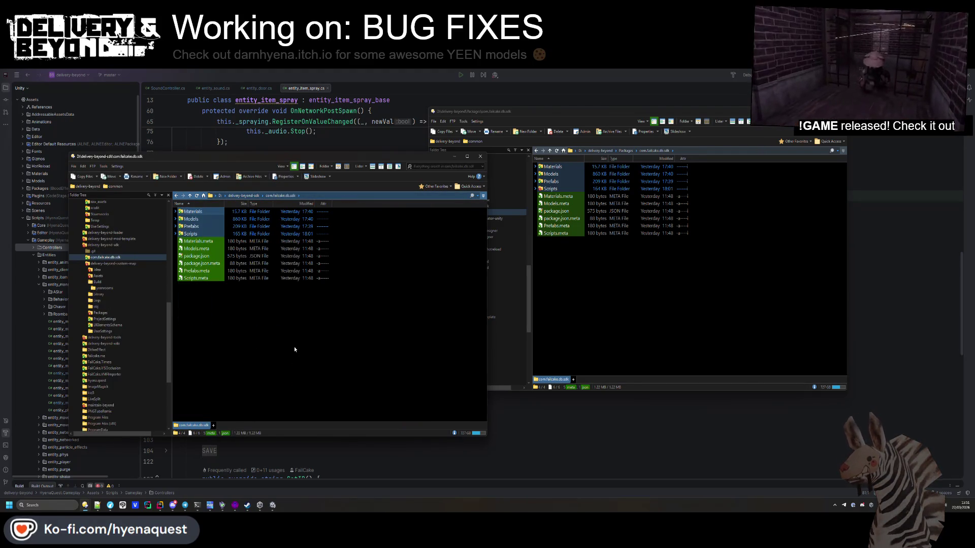
pyautogui.hotkey('ctrl', 'x')
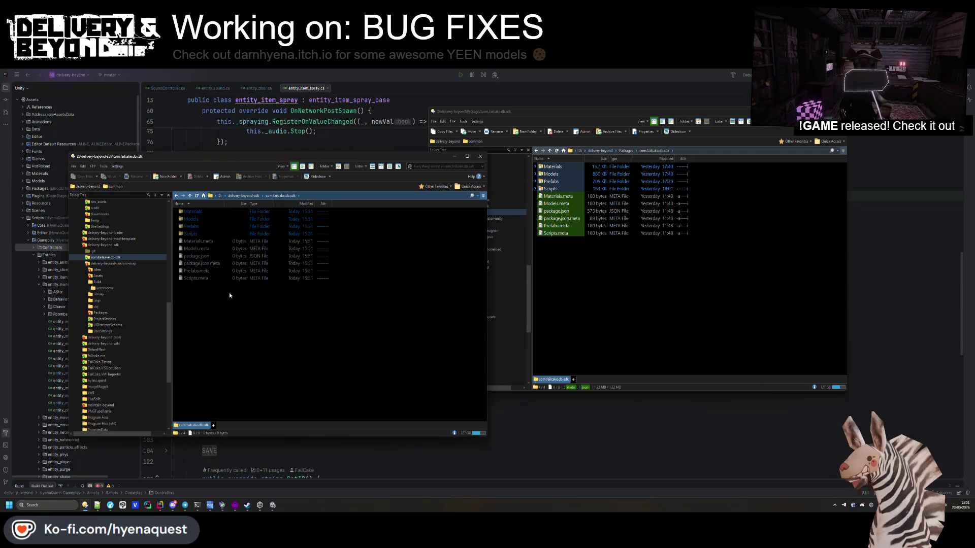
pyautogui.rightClick(246, 312)
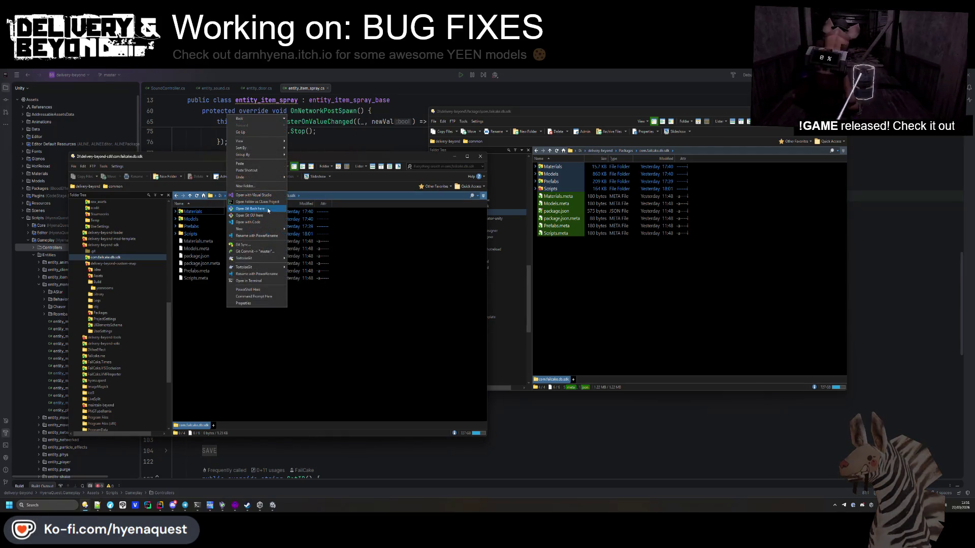
# - Commit the two SDK scripts as 'Remove steam audio support' and push to origin master
pyautogui.click(252, 251)
pyautogui.write('Remove')
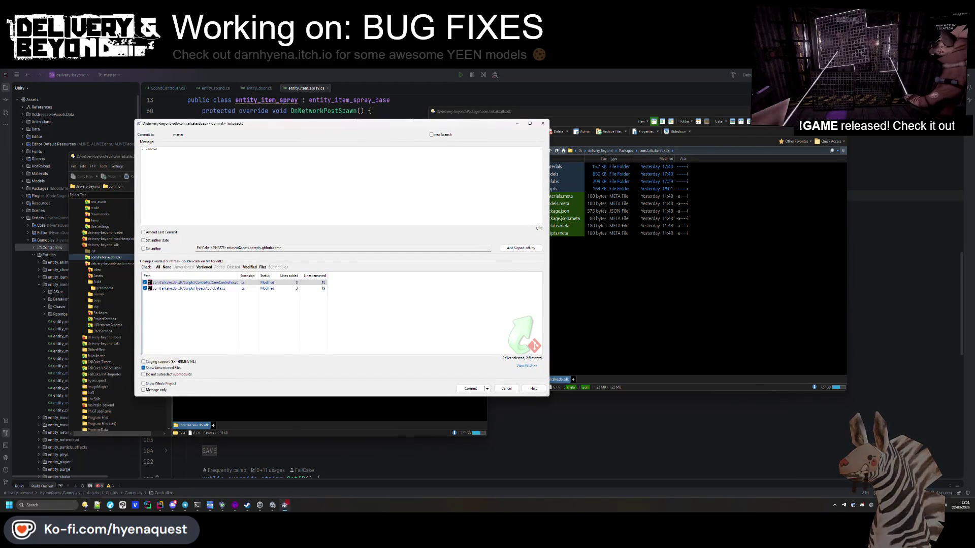
pyautogui.write('steam audio support')
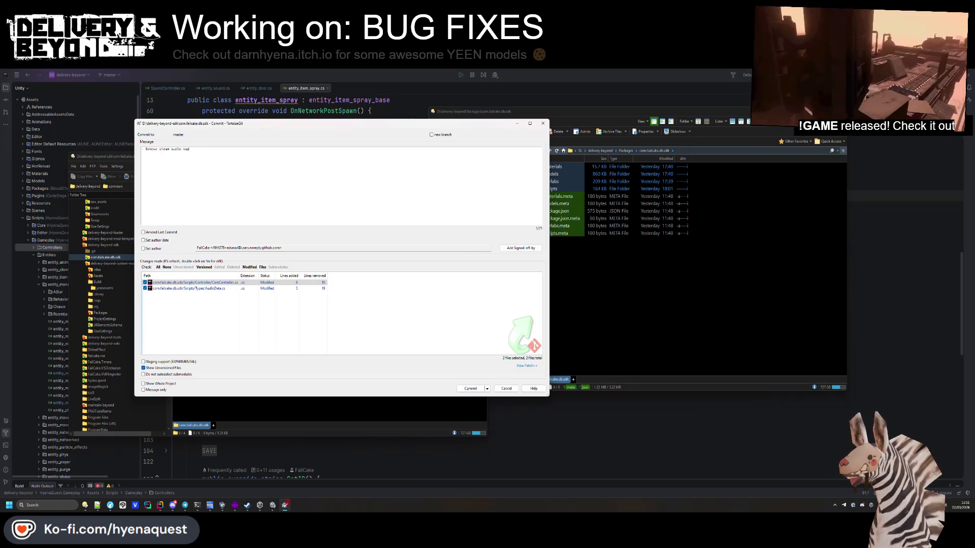
pyautogui.click(470, 388)
pyautogui.click(486, 318)
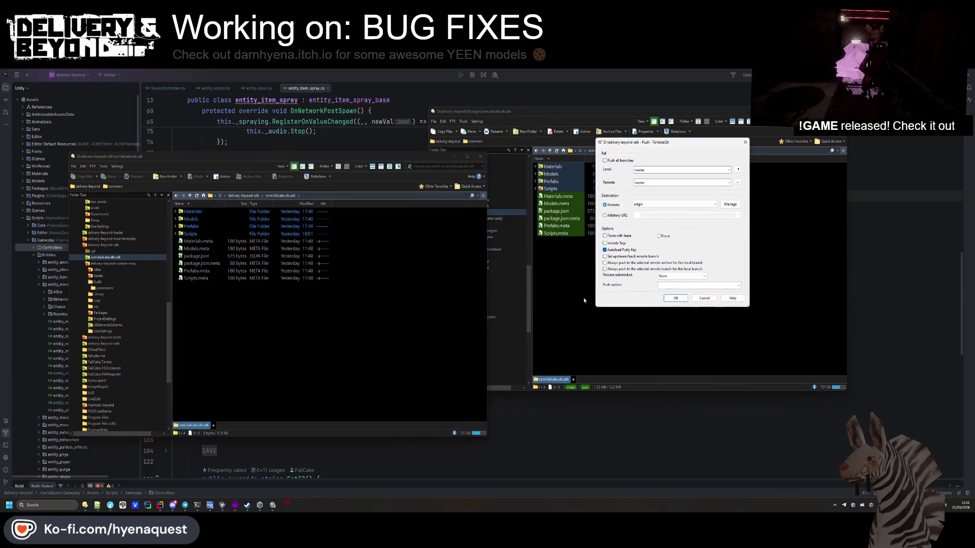
pyautogui.click(670, 300)
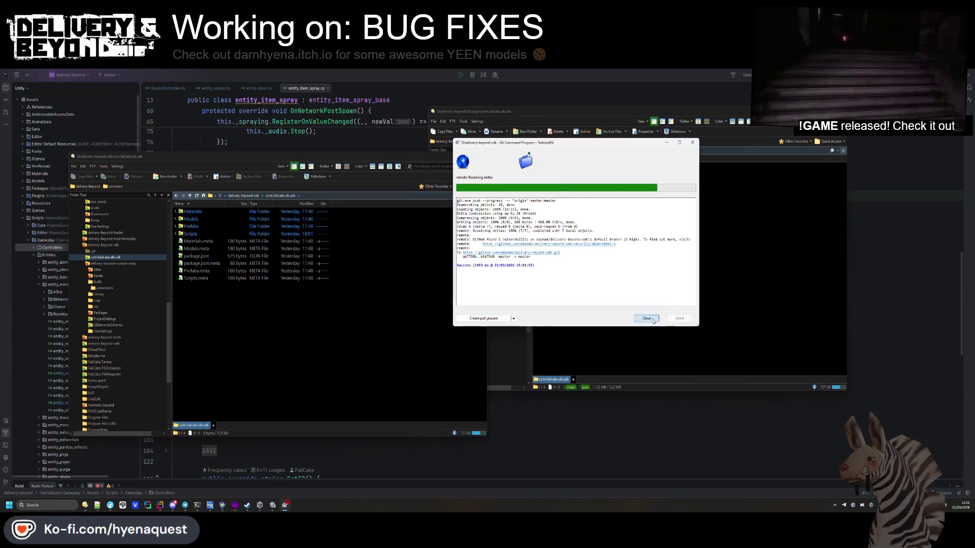
pyautogui.click(647, 318)
# - In delivery-beyond-custom-map, go to Assets > SDK and delete its Plugins folder
pyautogui.moveTo(261, 510)
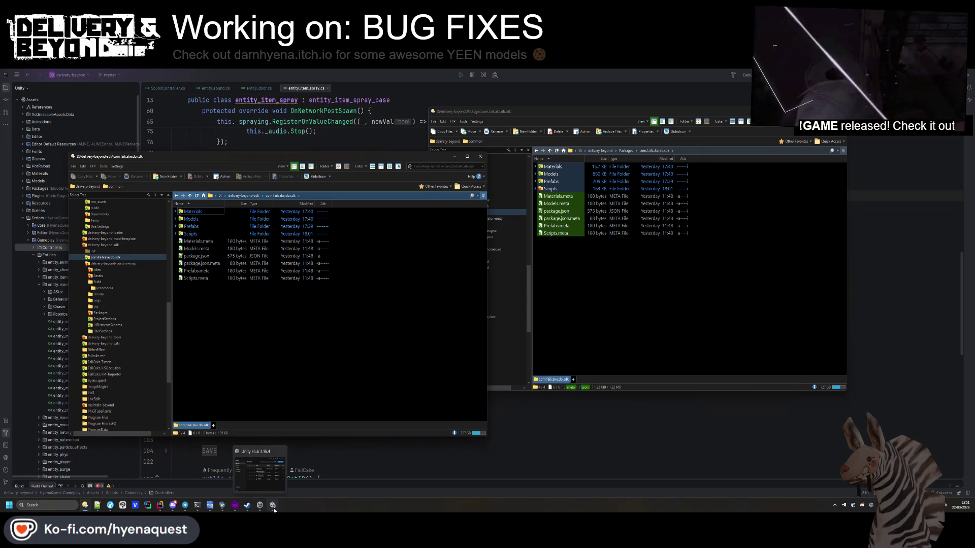
pyautogui.press('BackSpace')
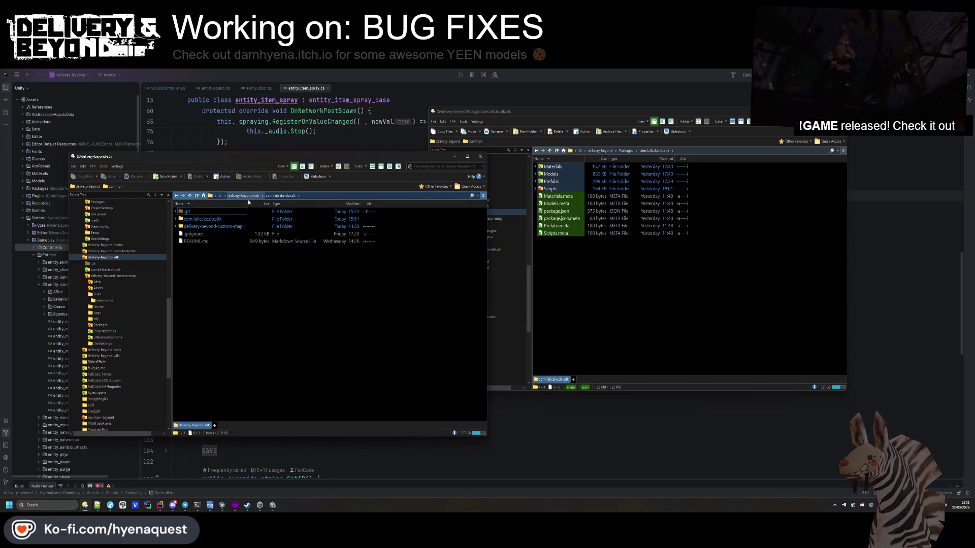
pyautogui.doubleClick(282, 226)
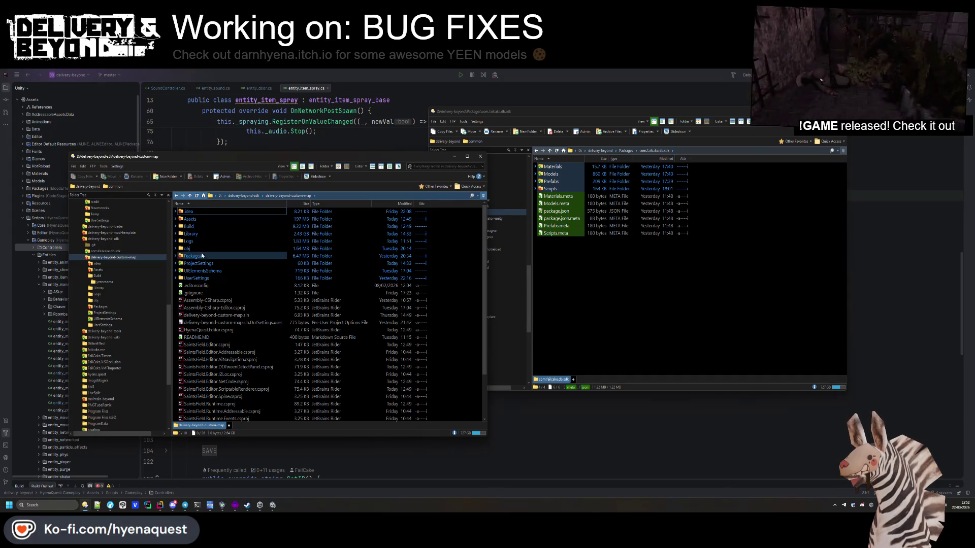
pyautogui.doubleClick(201, 257)
pyautogui.press('BackSpace')
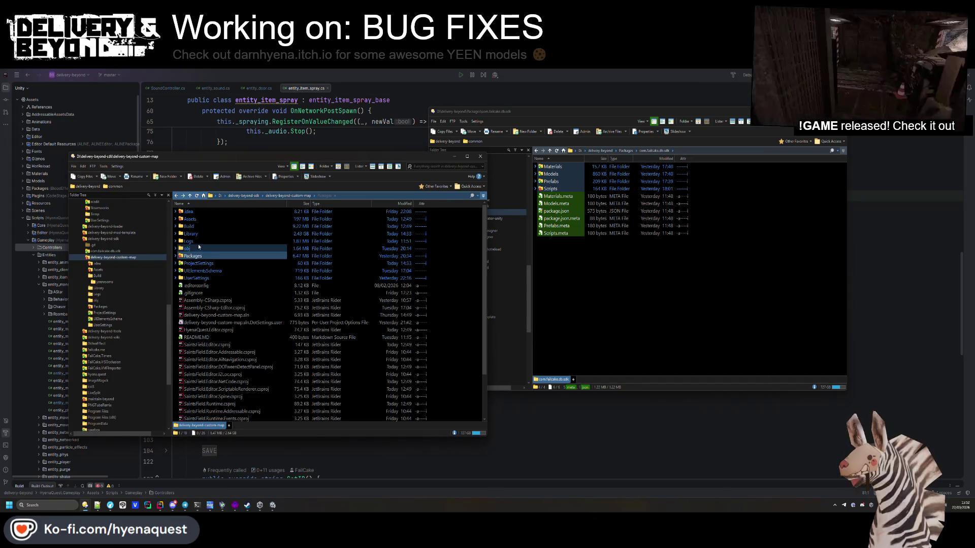
pyautogui.doubleClick(194, 220)
pyautogui.click(198, 234)
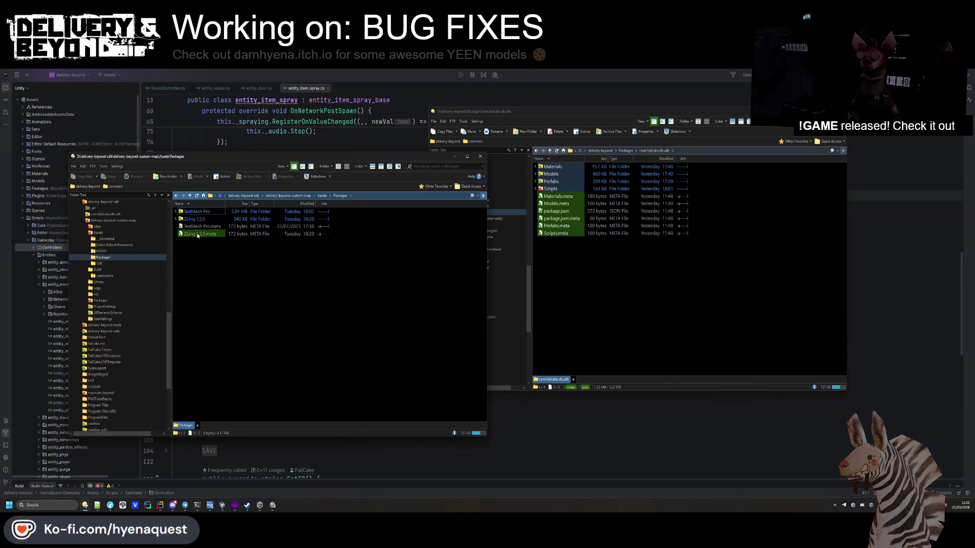
pyautogui.doubleClick(196, 242)
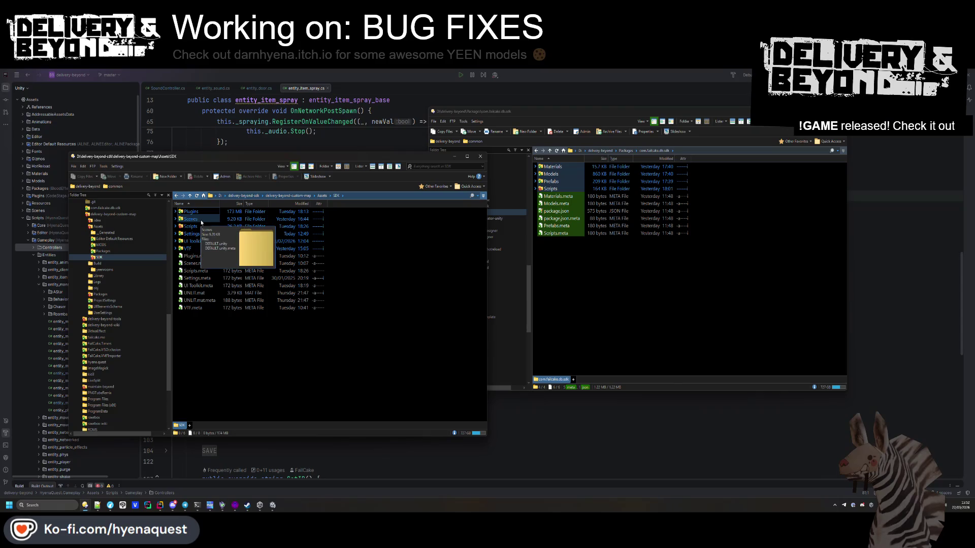
pyautogui.doubleClick(202, 213)
pyautogui.doubleClick(212, 325)
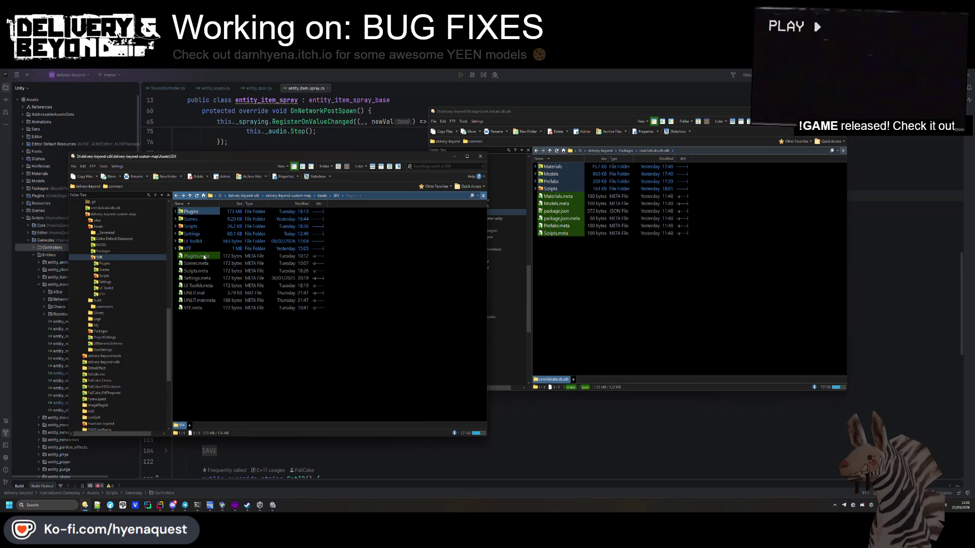
pyautogui.press('Delete')
pyautogui.press('Return')
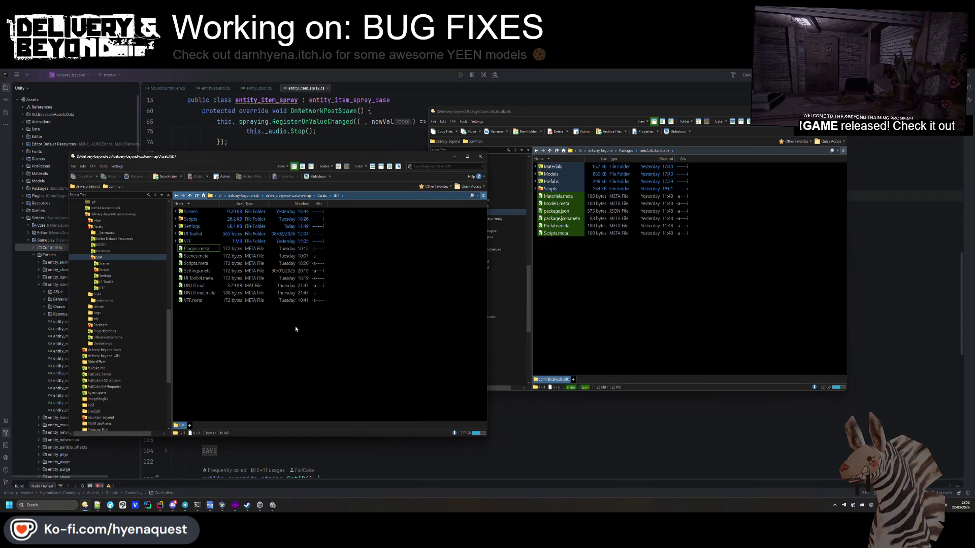
# - Look through the SDK Settings and Scripts folders, then return to Assets
pyautogui.doubleClick(207, 226)
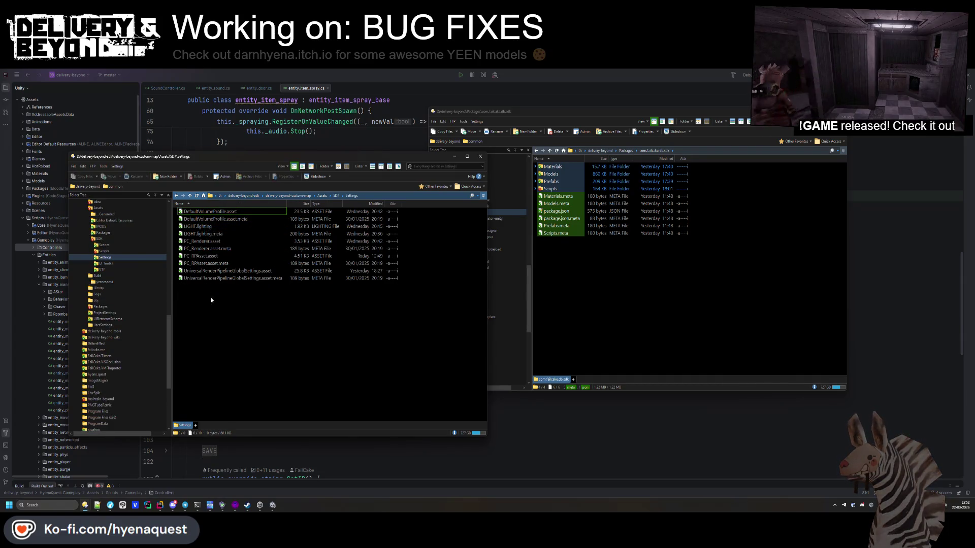
pyautogui.doubleClick(198, 306)
pyautogui.doubleClick(200, 220)
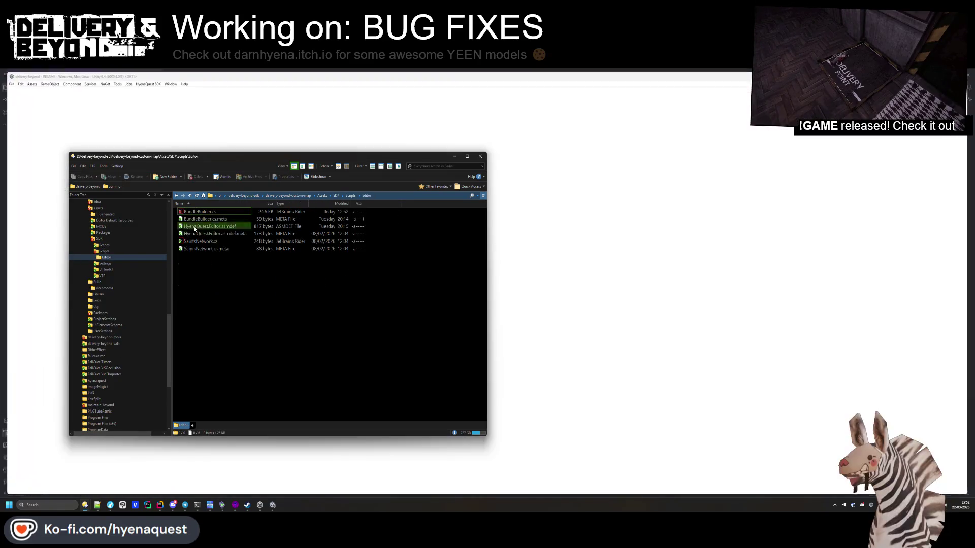
pyautogui.doubleClick(198, 274)
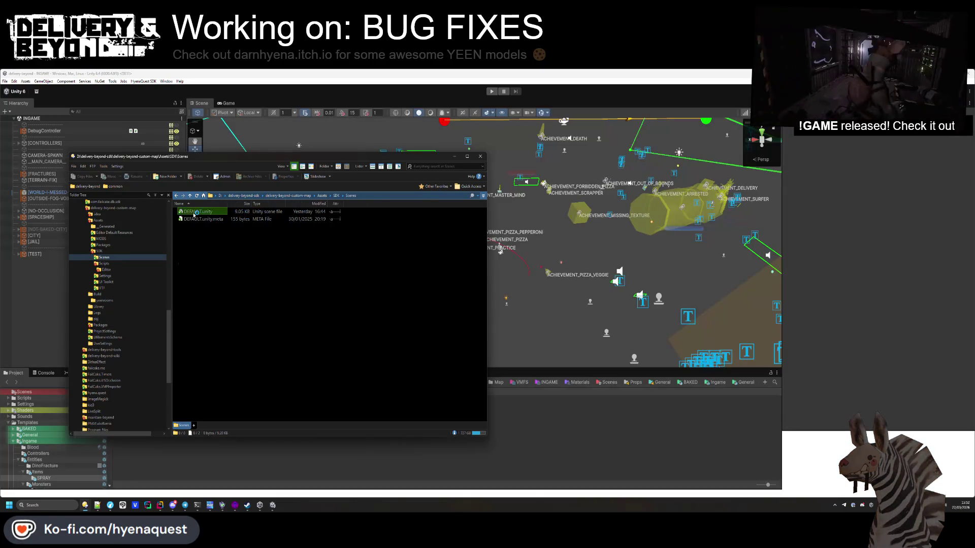
pyautogui.doubleClick(195, 305)
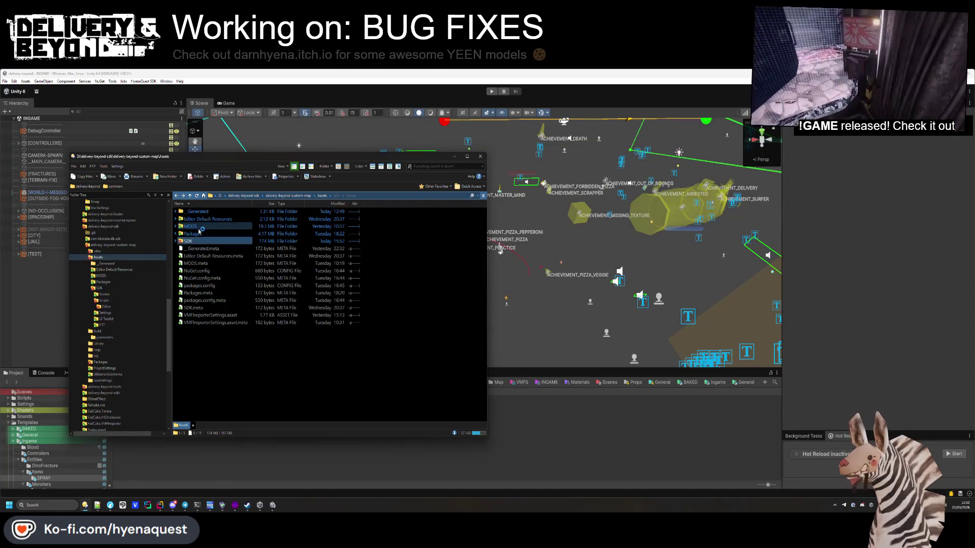
# - Open MODS > Yeenrooms and delete its Data folder
pyautogui.doubleClick(193, 227)
pyautogui.doubleClick(195, 213)
pyautogui.click(196, 212)
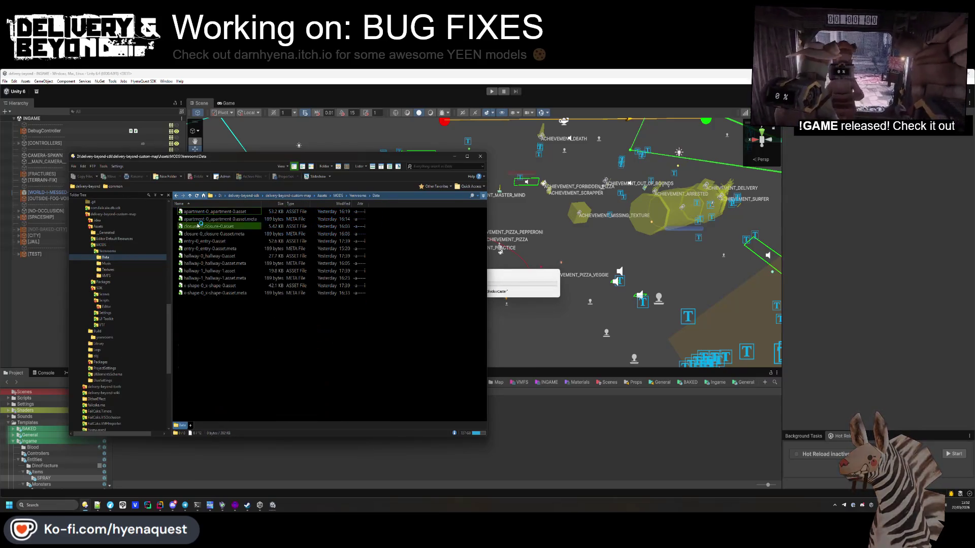
pyautogui.press('Delete')
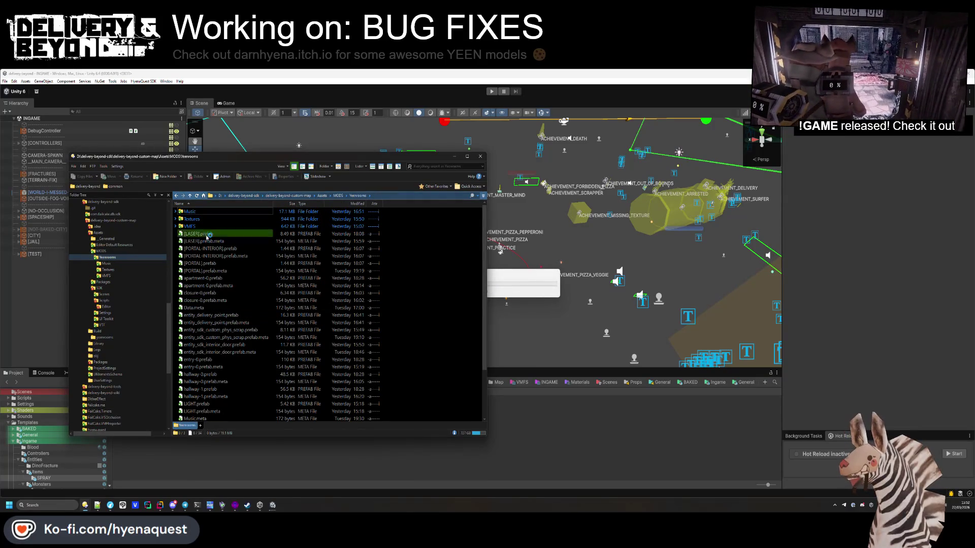
pyautogui.scroll(-3, 203, 234)
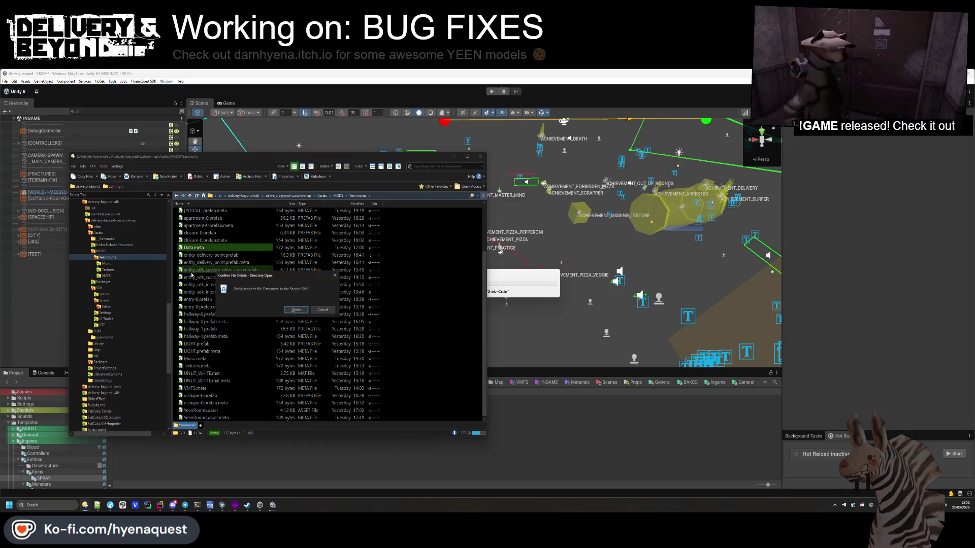
pyautogui.scroll(3, 225, 321)
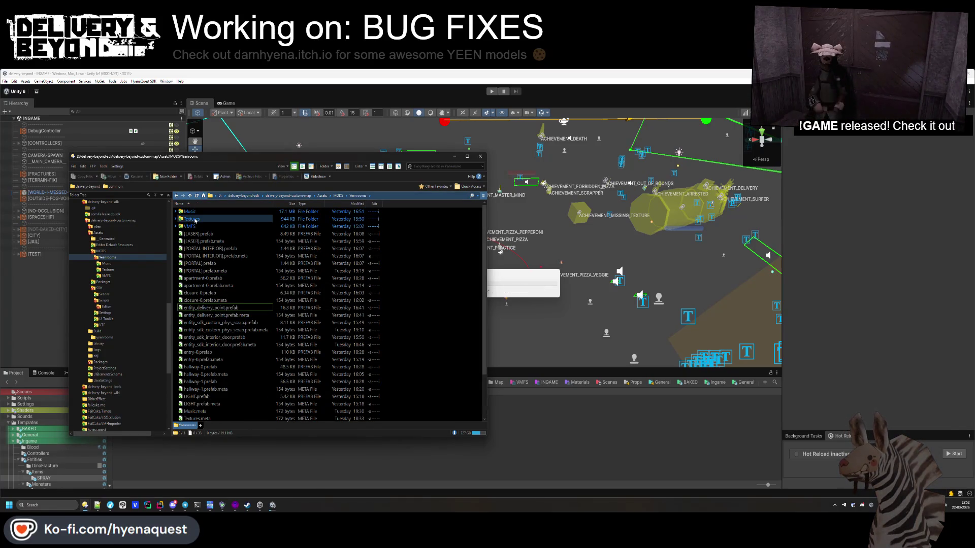
# - Look through the Yeenrooms Music and Textures folders, ending in VMFS
pyautogui.doubleClick(193, 212)
pyautogui.press('BackSpace')
pyautogui.doubleClick(189, 220)
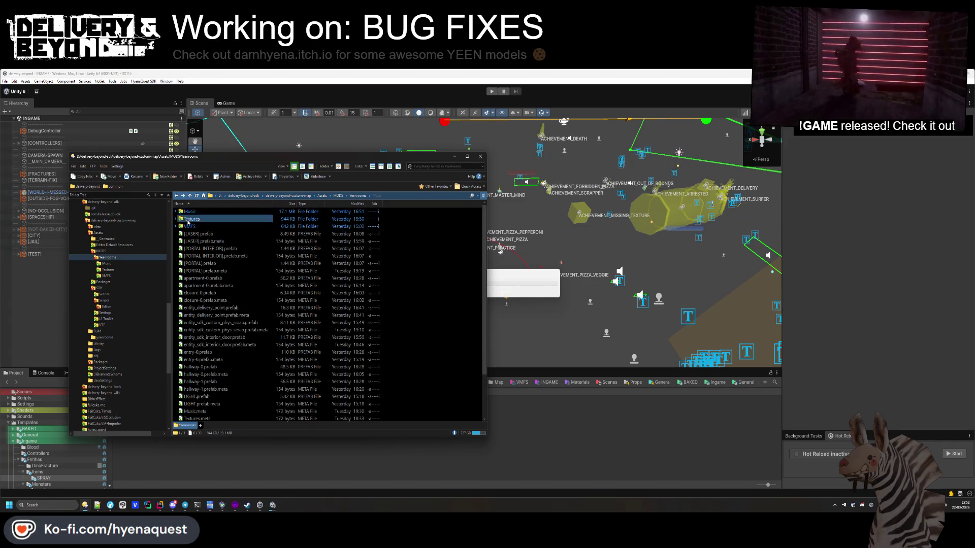
pyautogui.press('BackSpace')
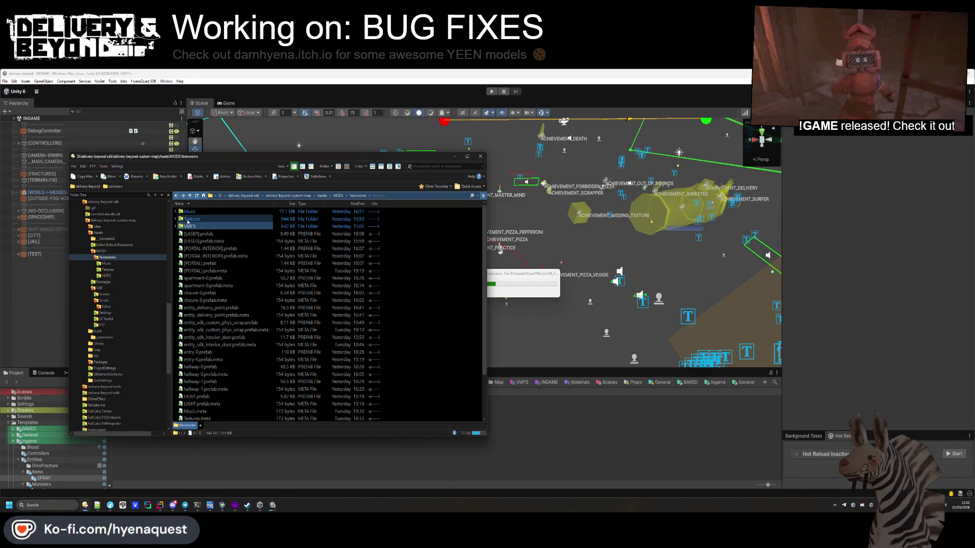
pyautogui.doubleClick(189, 226)
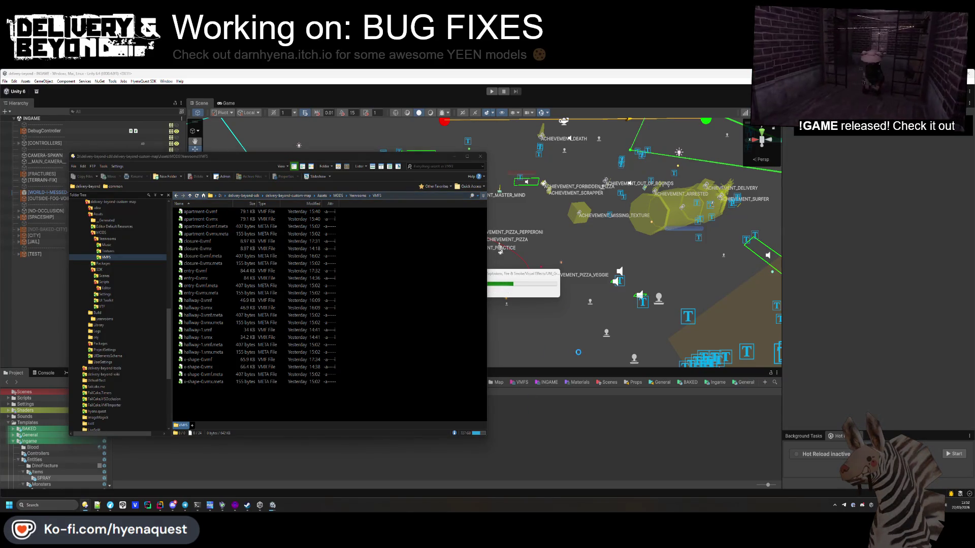
# - Open the custom map's ProjectSettings/AudioManager.asset with Notepad++
pyautogui.click(259, 510)
pyautogui.click(288, 195)
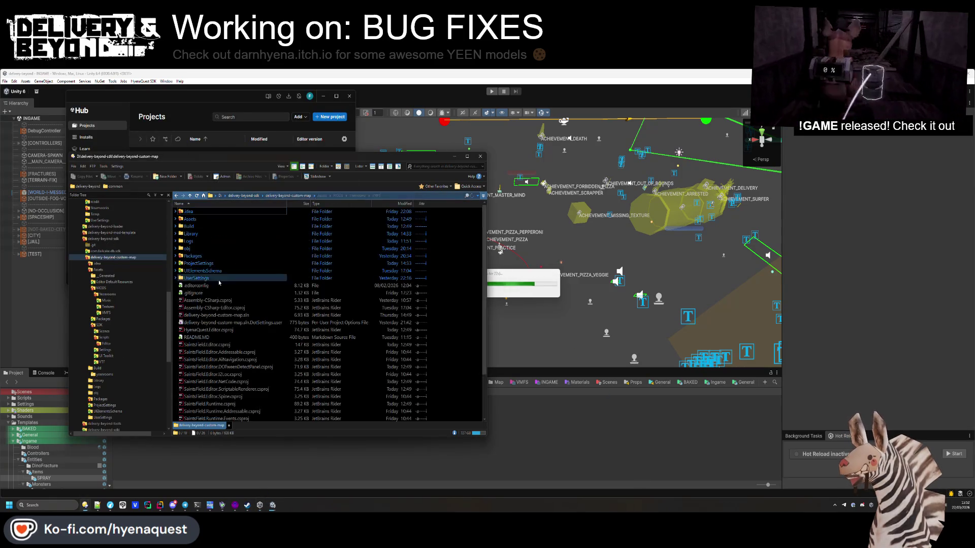
pyautogui.doubleClick(201, 263)
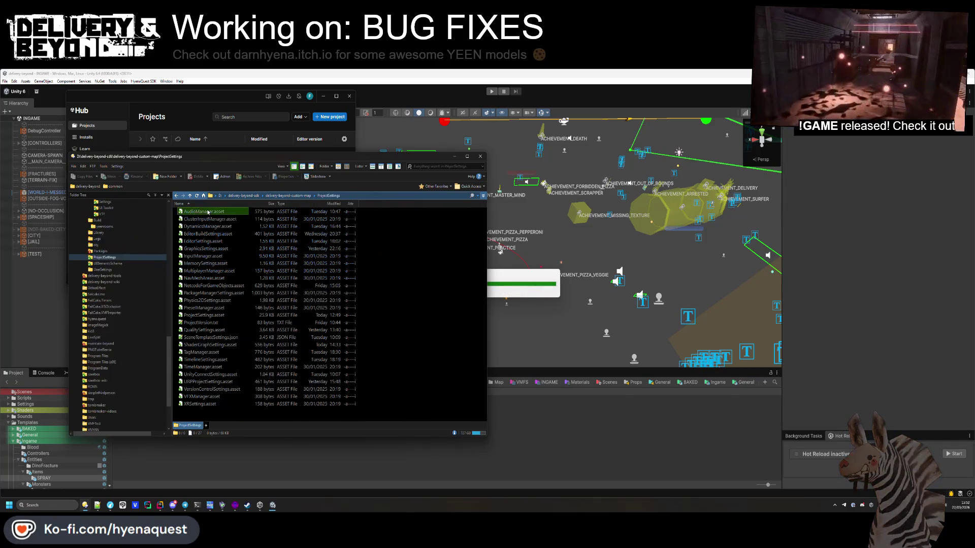
pyautogui.rightClick(205, 212)
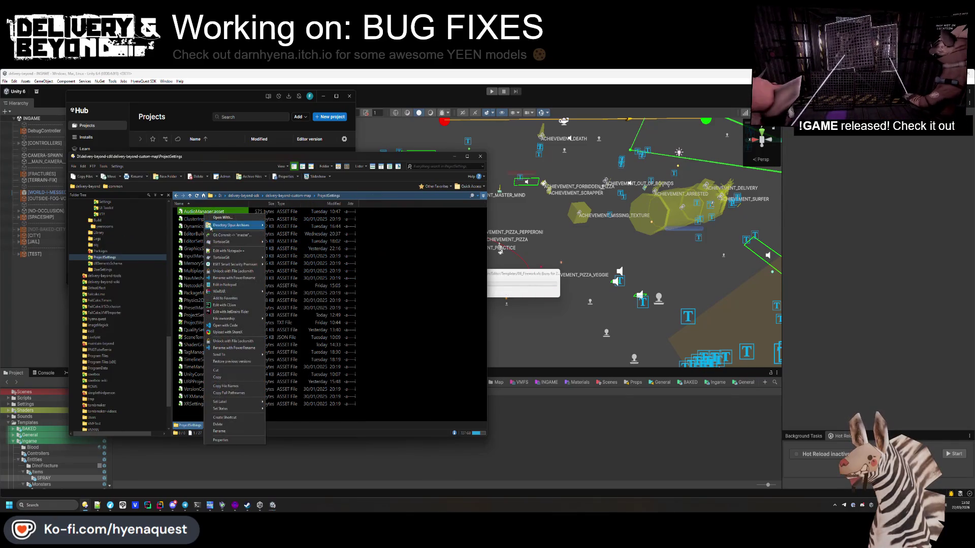
pyautogui.click(220, 251)
# - Blank the spatializer and ambisonic decoder plugin lines to match the main project, then close Notepad++
pyautogui.click(507, 308)
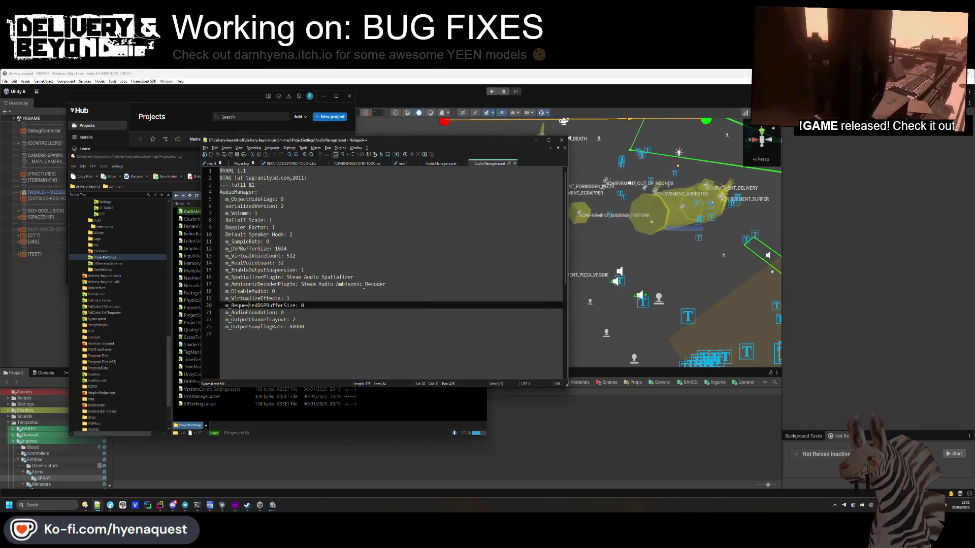
pyautogui.moveTo(209, 284); pyautogui.dragTo(206, 277)
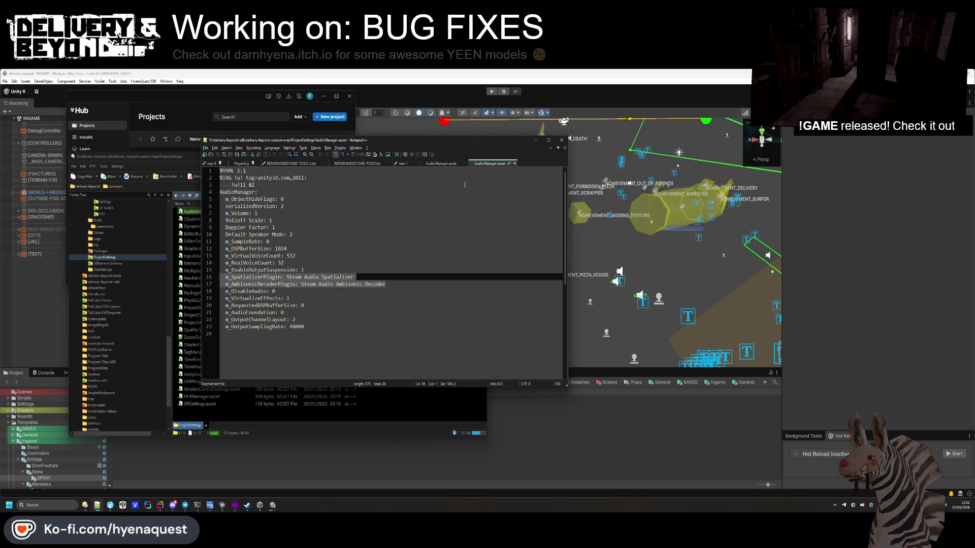
pyautogui.click(446, 164)
pyautogui.click(485, 164)
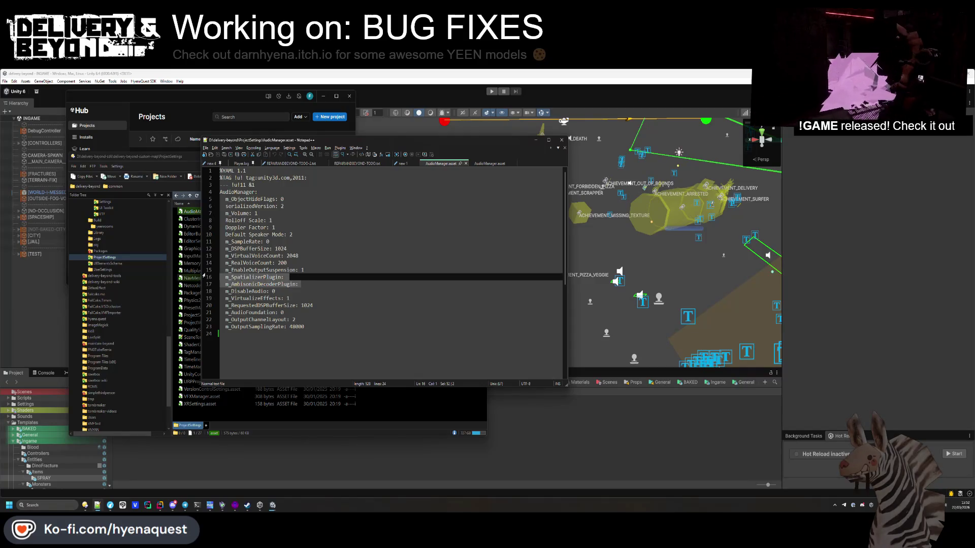
pyautogui.click(485, 164)
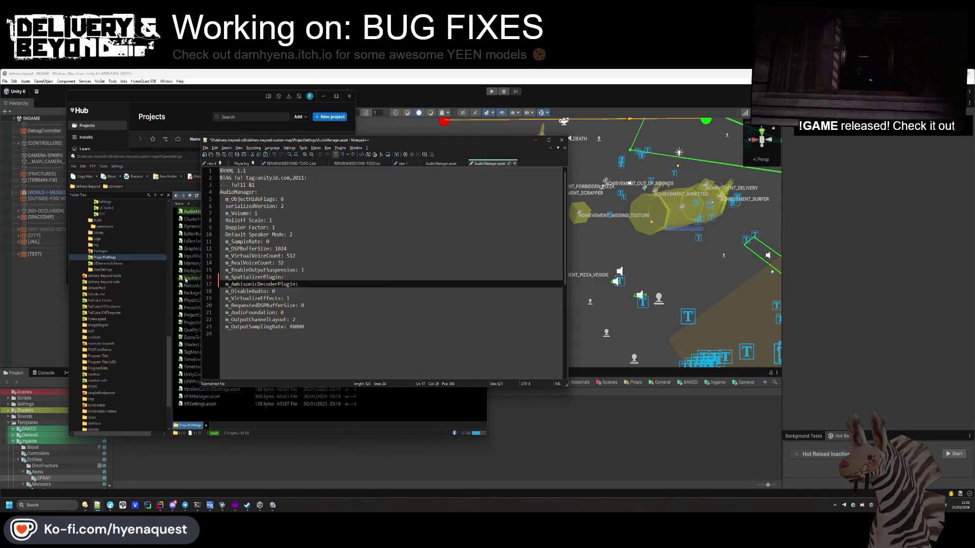
pyautogui.click(465, 163)
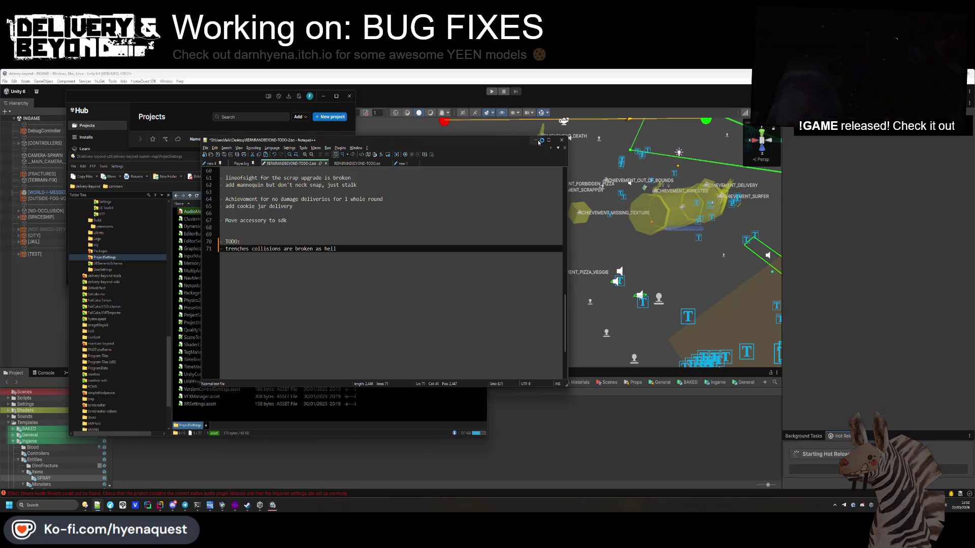
pyautogui.hotkey('alt', 'F4')
pyautogui.click(287, 197)
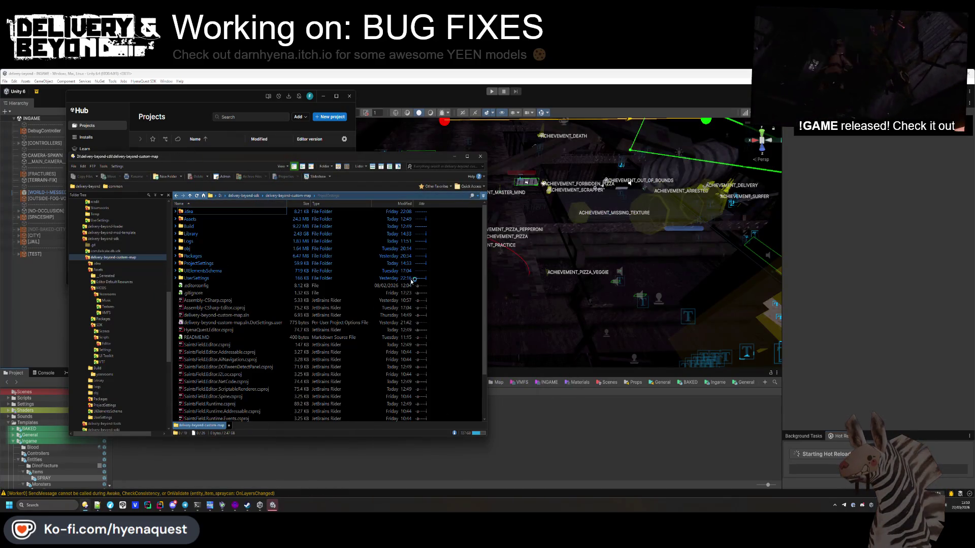
# - Bring the Unity editor back with the INGAME scene and the SPRAY folder in the Project window
pyautogui.rightClick(459, 264)
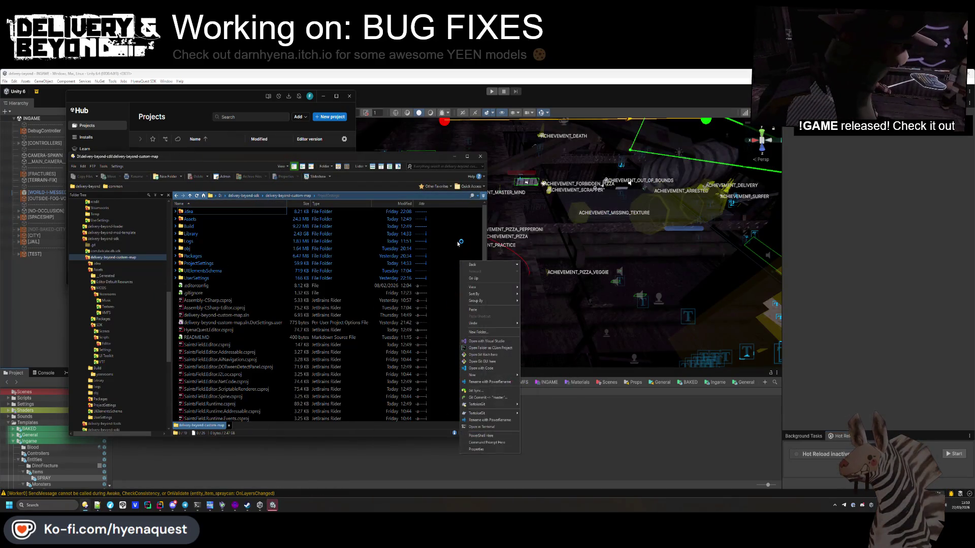
pyautogui.click(260, 505)
pyautogui.click(548, 438)
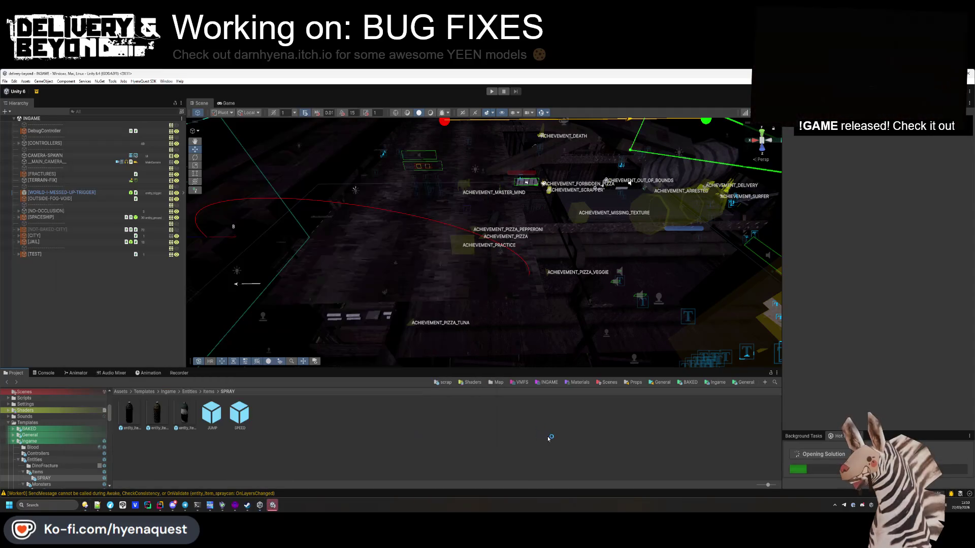
pyautogui.moveTo(609, 299); pyautogui.dragTo(624, 302)
pyautogui.click(43, 373)
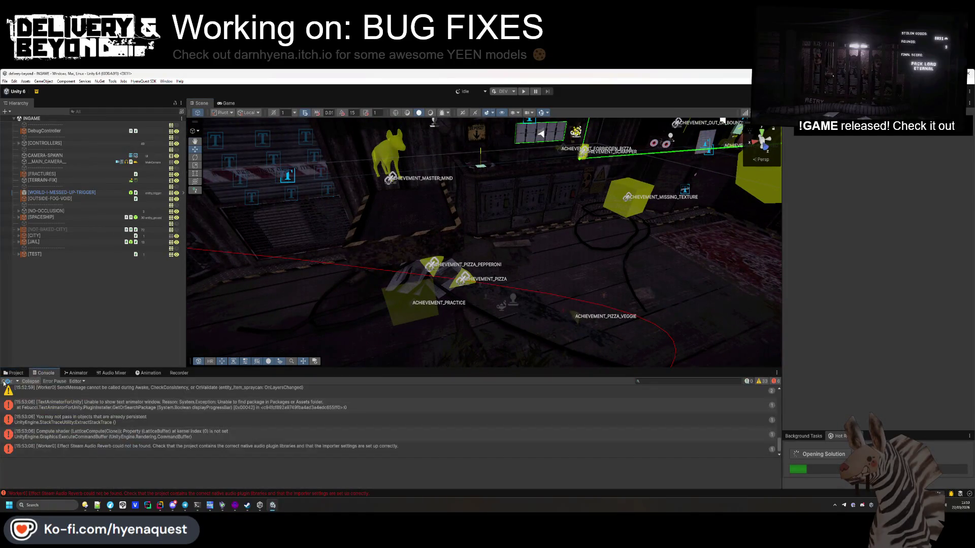
pyautogui.click(14, 374)
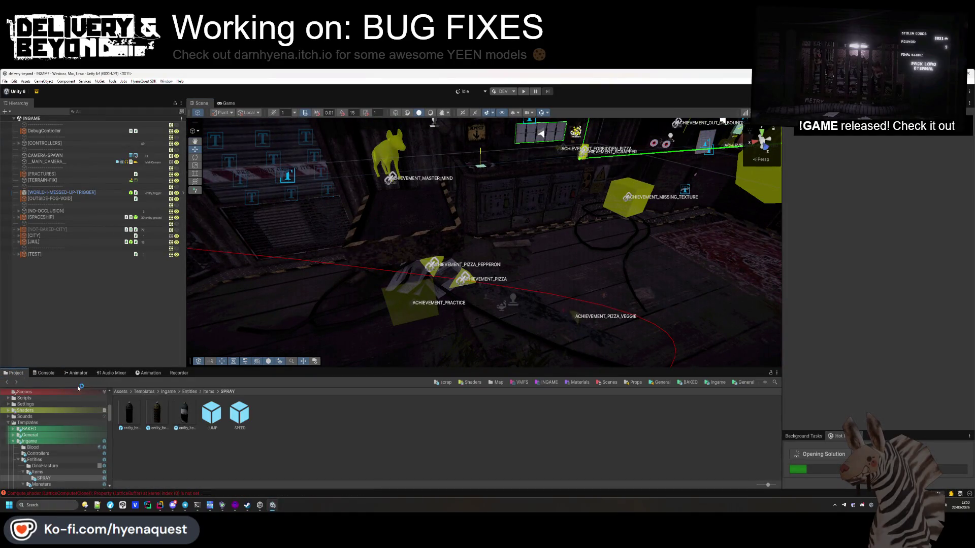
# - Set the spray gel speed prefab's SND Audio Source volume to 0.35 and save the prefab
pyautogui.doubleClick(131, 414)
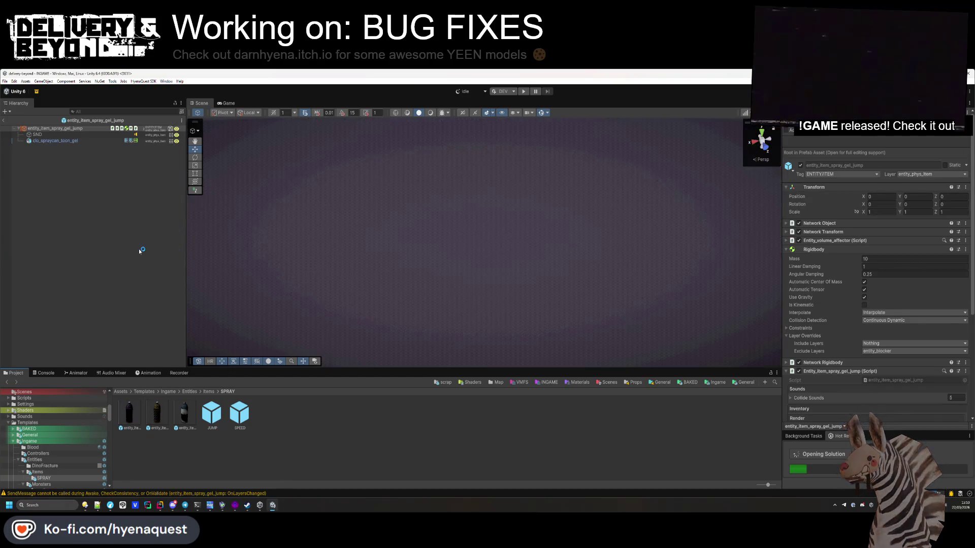
pyautogui.click(92, 135)
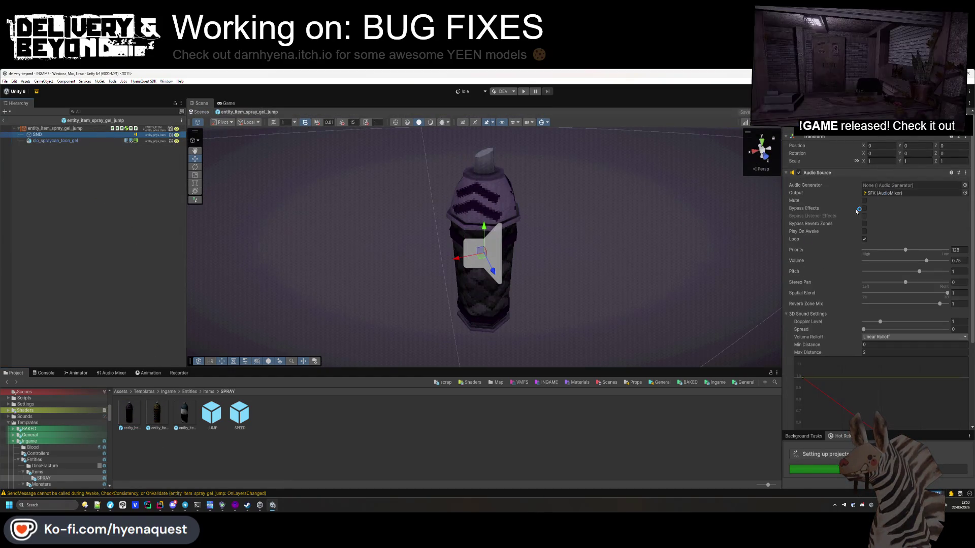
pyautogui.doubleClick(165, 413)
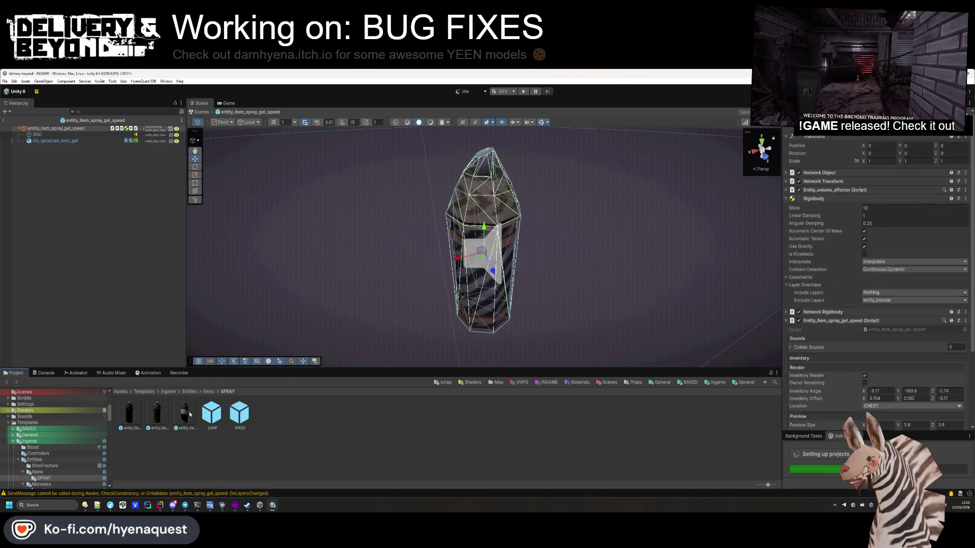
pyautogui.click(108, 135)
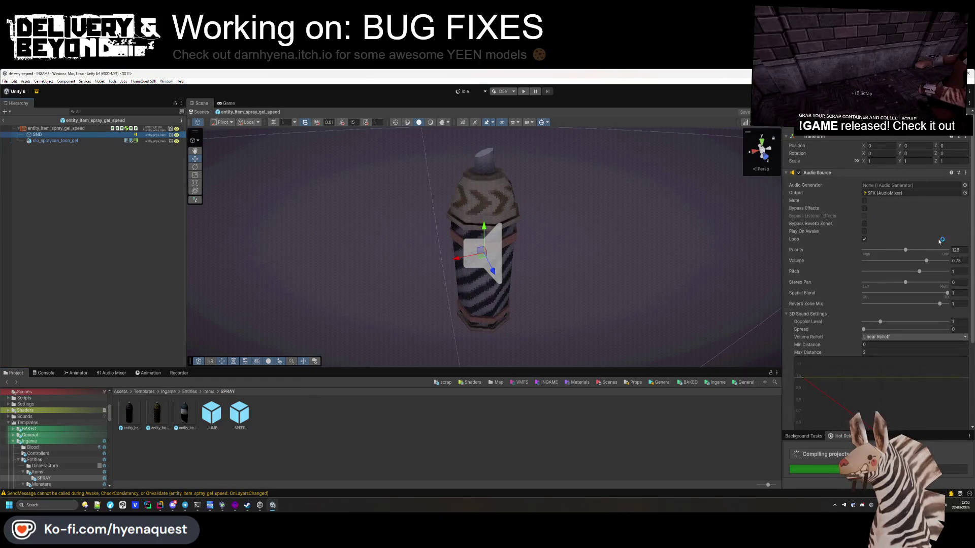
pyautogui.write('0')
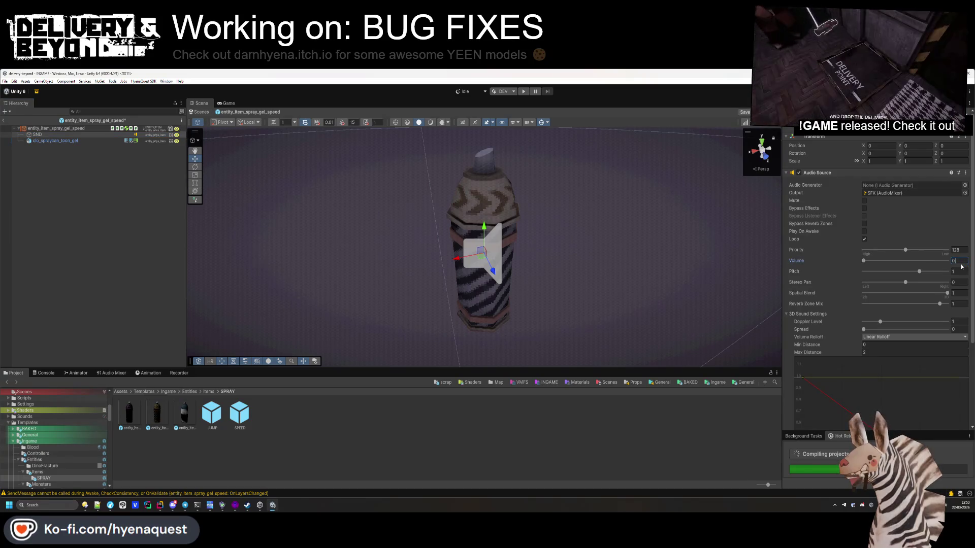
pyautogui.write('.35')
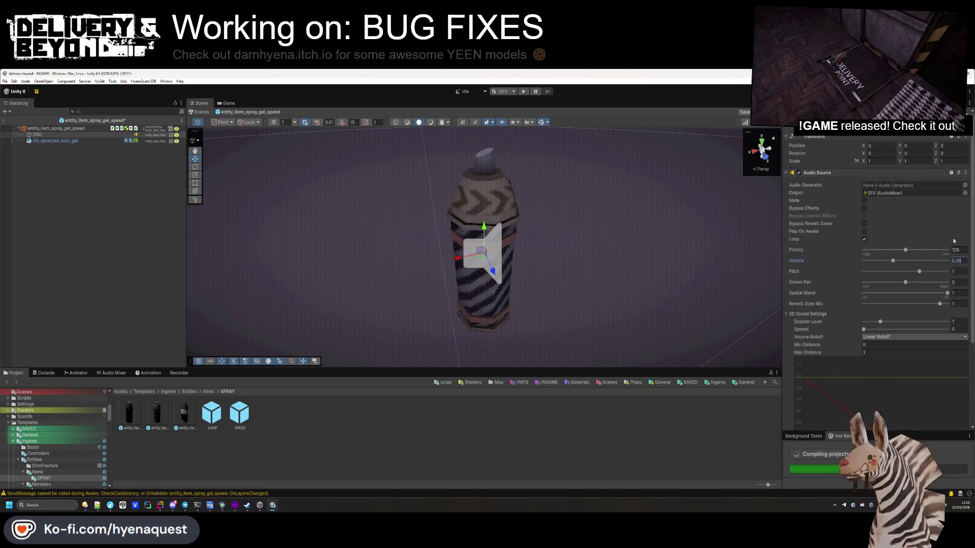
pyautogui.press('Return')
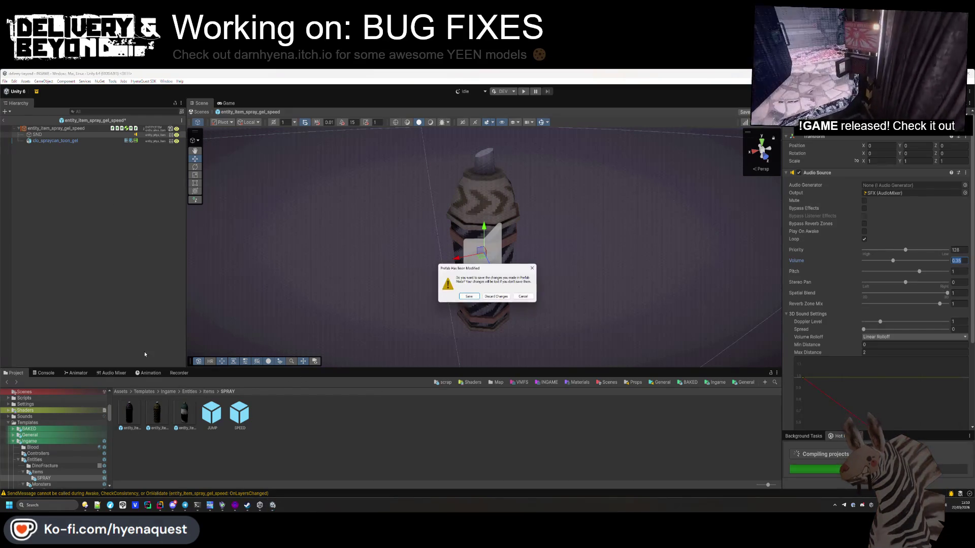
pyautogui.click(461, 297)
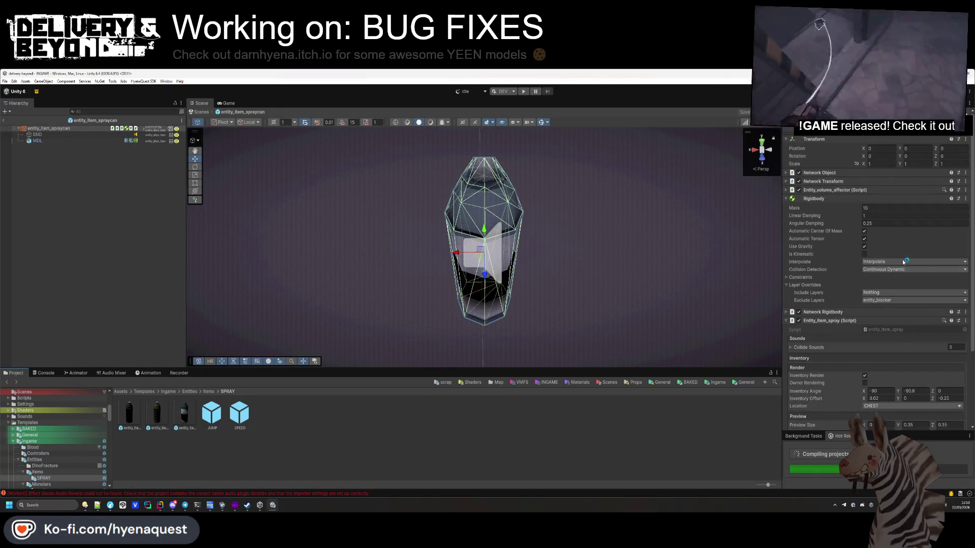
# - Select the spray can's SND object, then clear the selection and return to the Items prefab folder
pyautogui.click(51, 134)
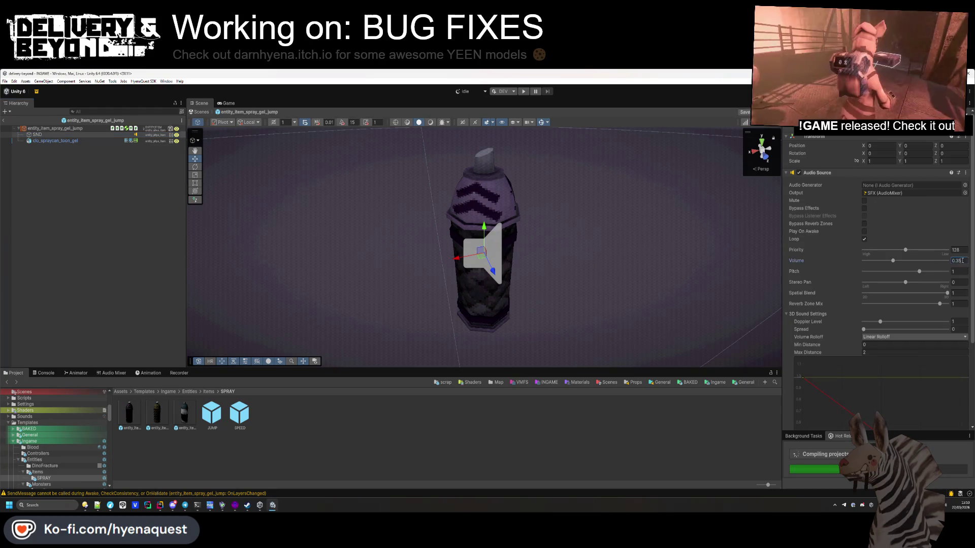
pyautogui.click(126, 293)
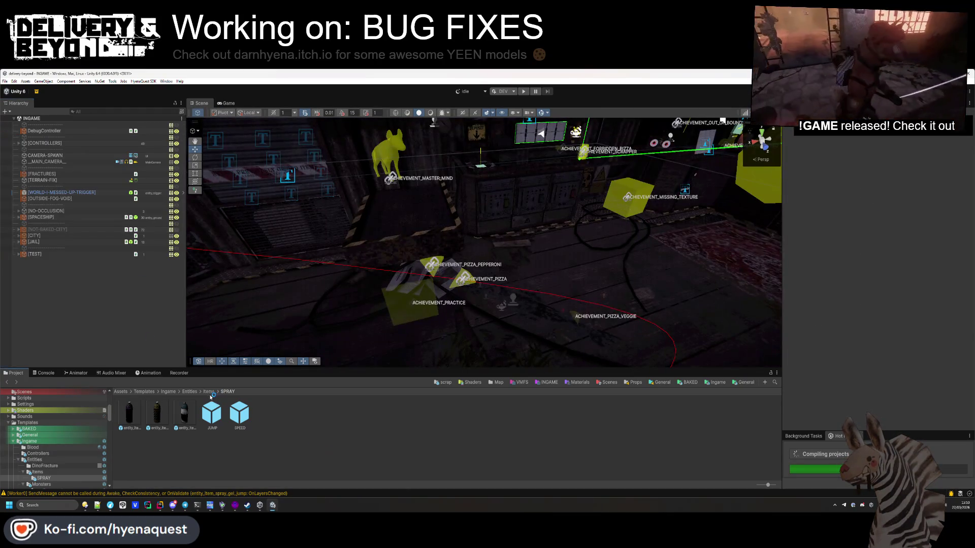
pyautogui.click(209, 394)
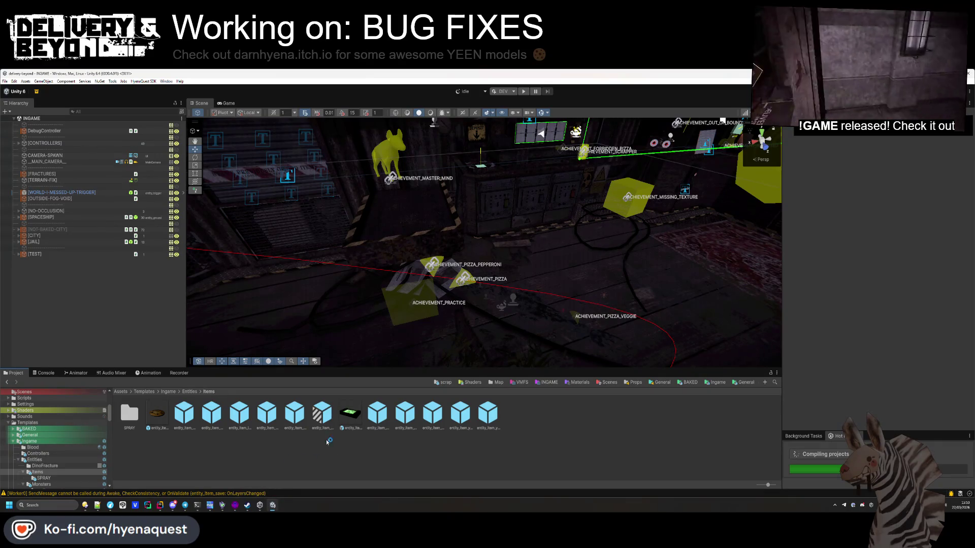